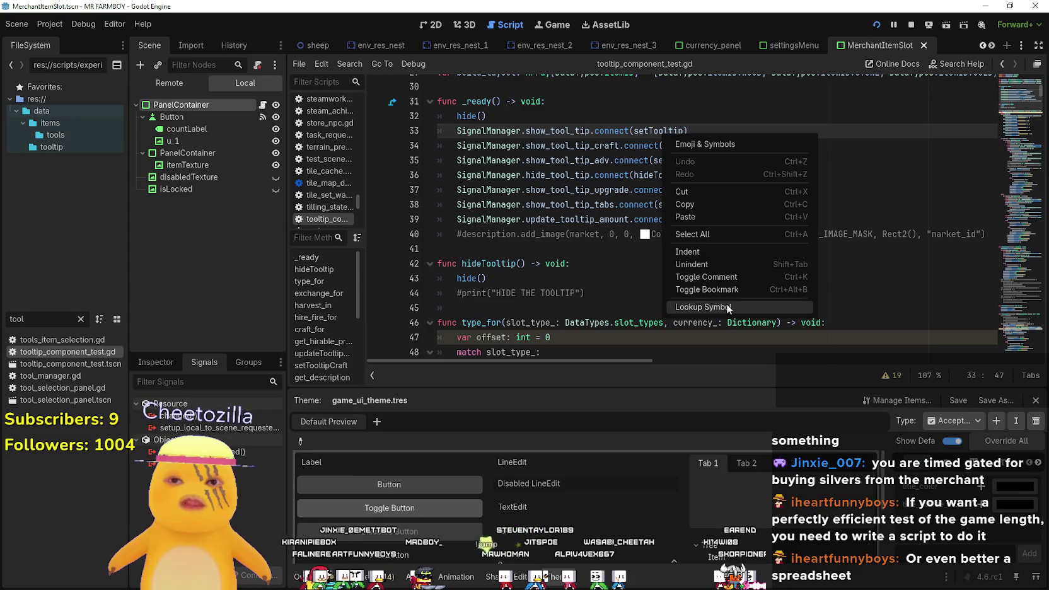
- Jump to the setTooltip function definition with Lookup Symbol
left_click(728, 308)
mouse_move(703, 252)
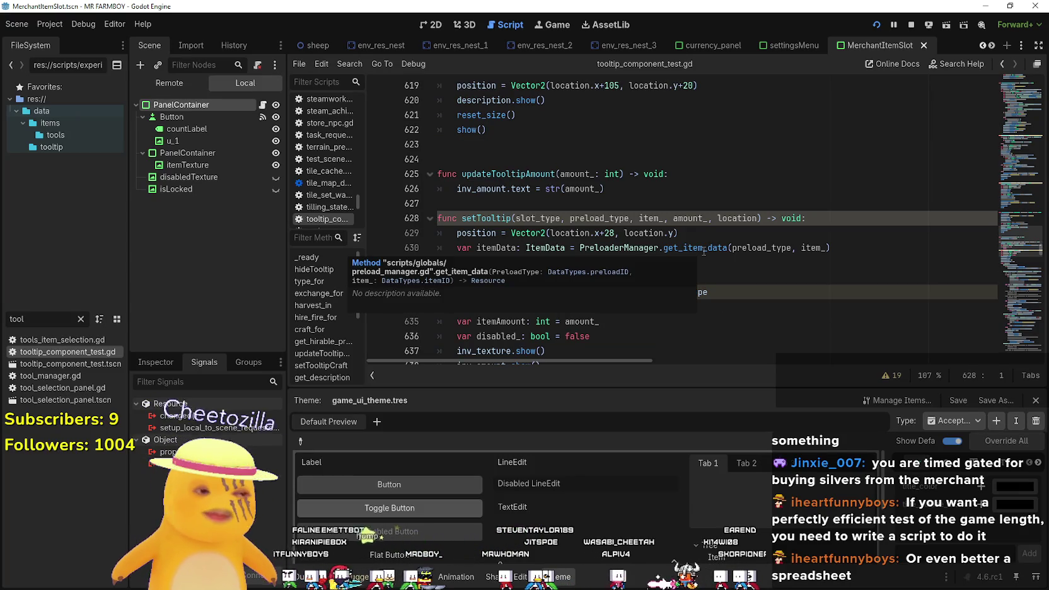
scroll(543, 197, "down", 8)
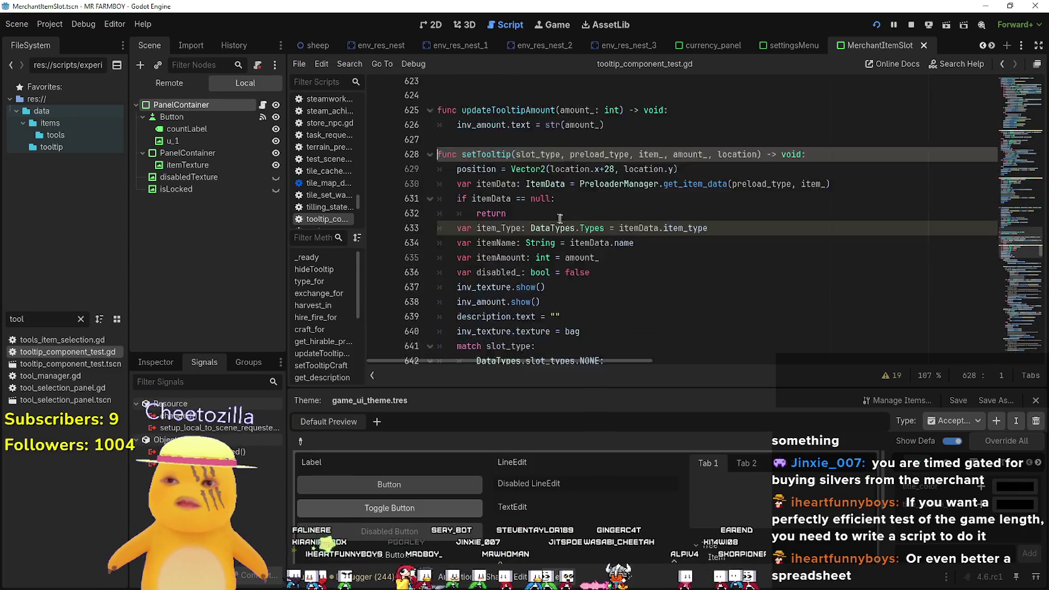
- Scroll down to the Hire/Fire tooltip code and its worker type and warehouse-disabled checks
left_click(711, 230)
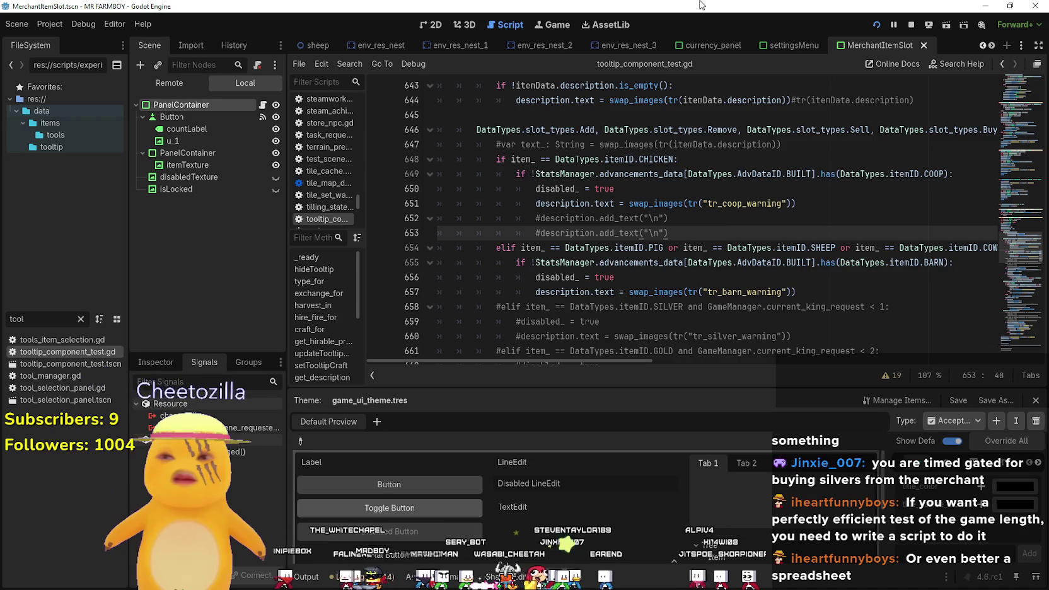
scroll(564, 296, "down", 1)
scroll(564, 297, "down", 4)
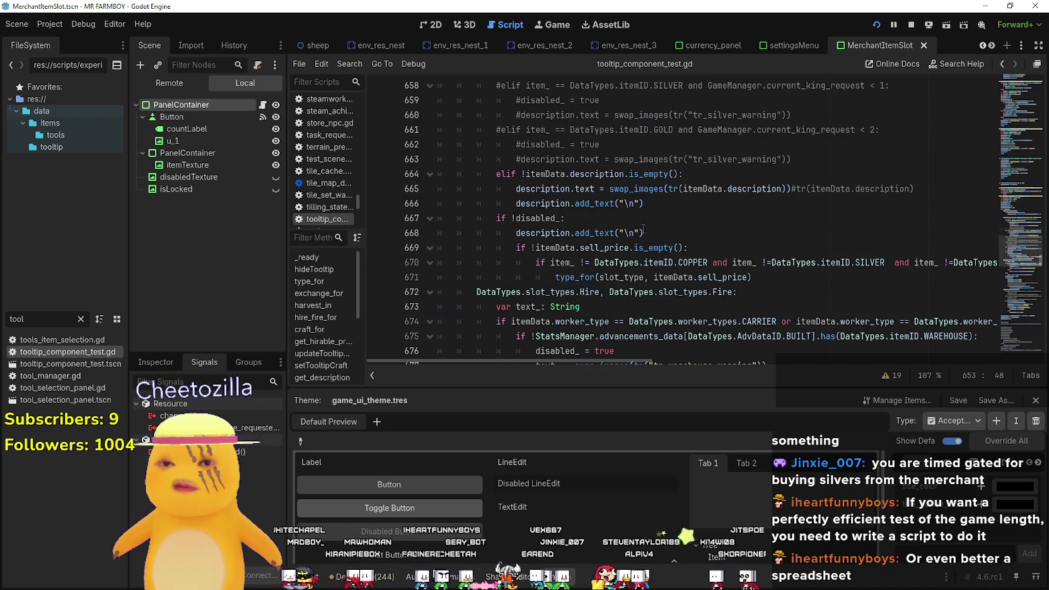
scroll(658, 298, "down", 4)
left_click(698, 145)
left_click(667, 174)
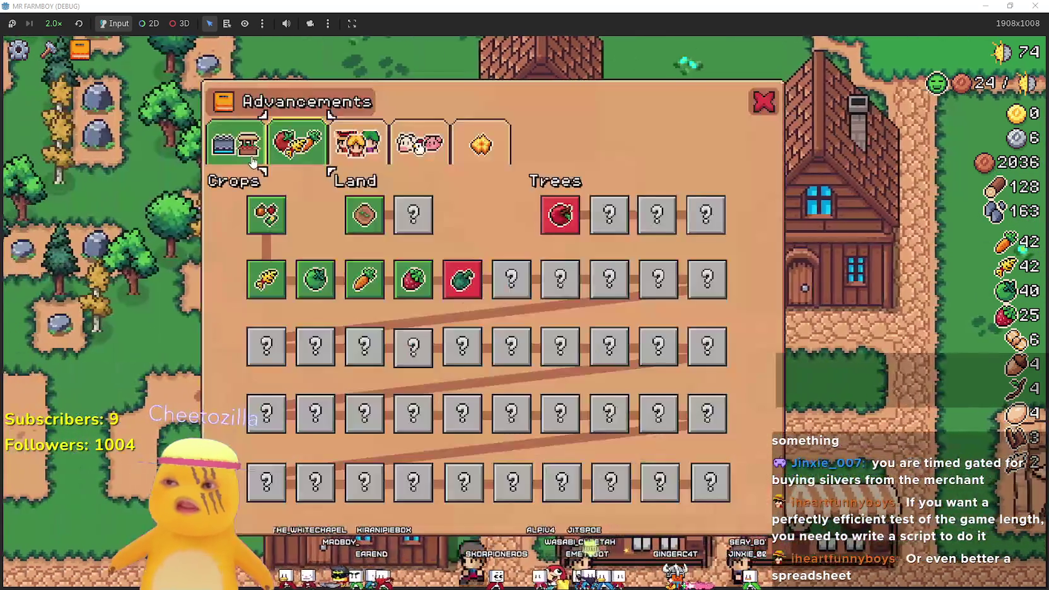
- Switch the Advancements window to the buildings page
left_click(251, 161)
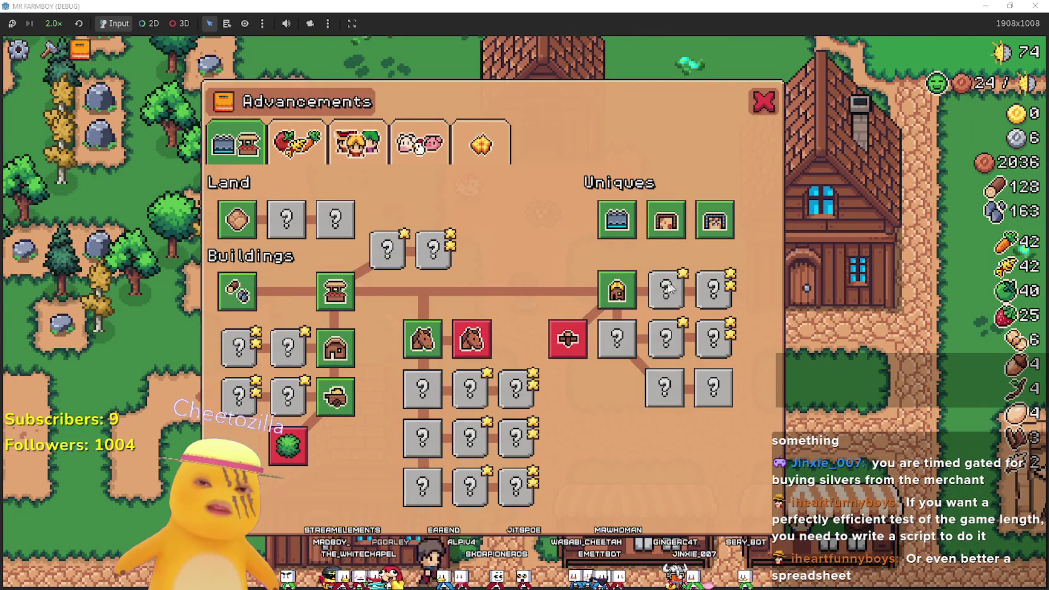
- Look over the Land, Buildings and Uniques advancement trees, then close Advancements
mouse_move(619, 290)
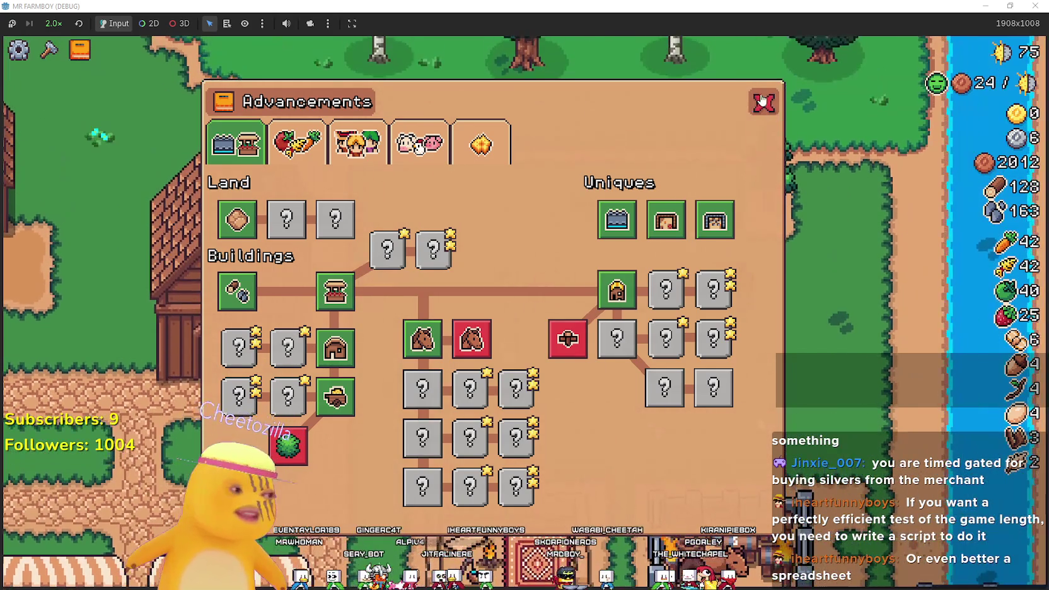
left_click(761, 101)
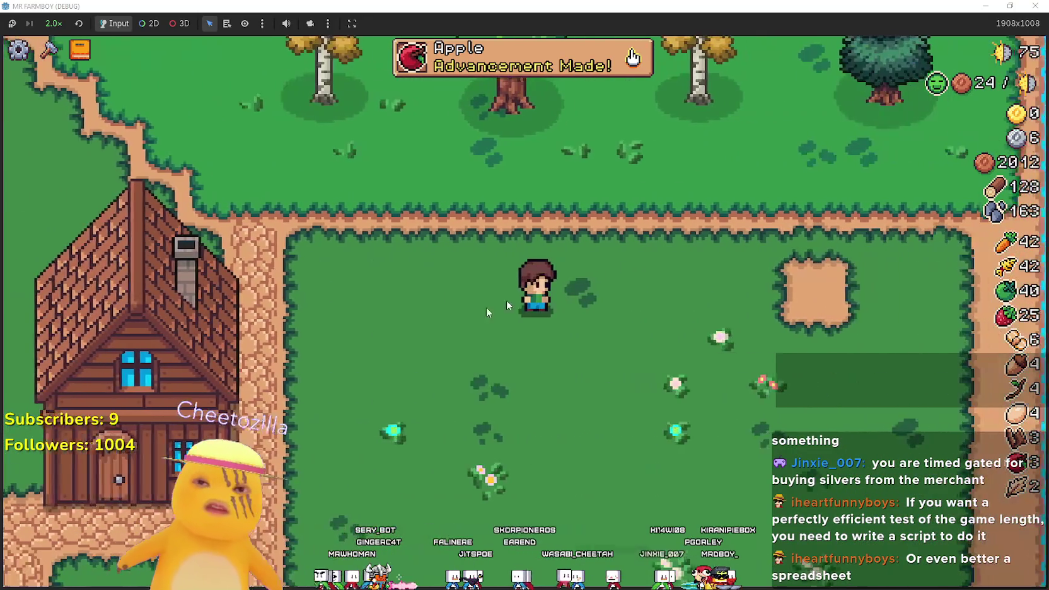
- Plant an Apple seed from Crafting beside the farmhouse
key("c")
left_click(85, 376)
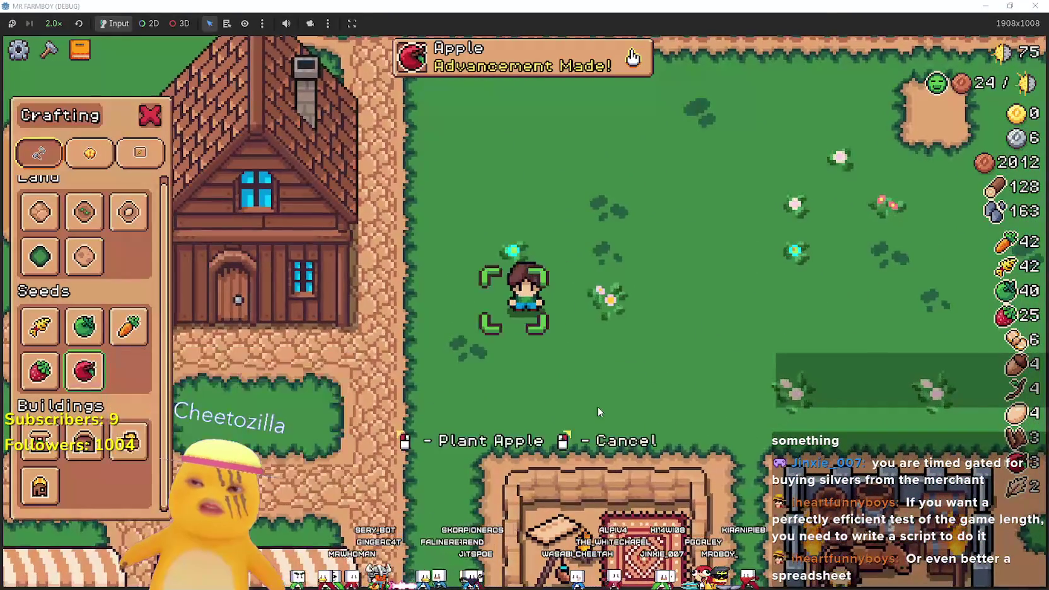
key("space")
key("d")
key("a")
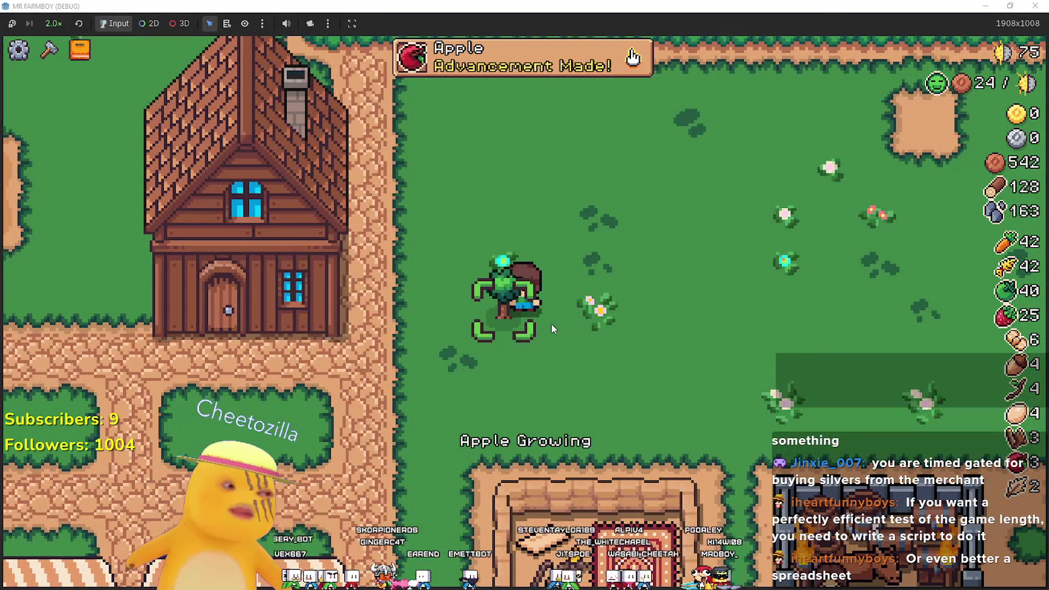
key("s")
- Check the unlocked apple advancement on the crops and trees page
key("v")
left_click(306, 159)
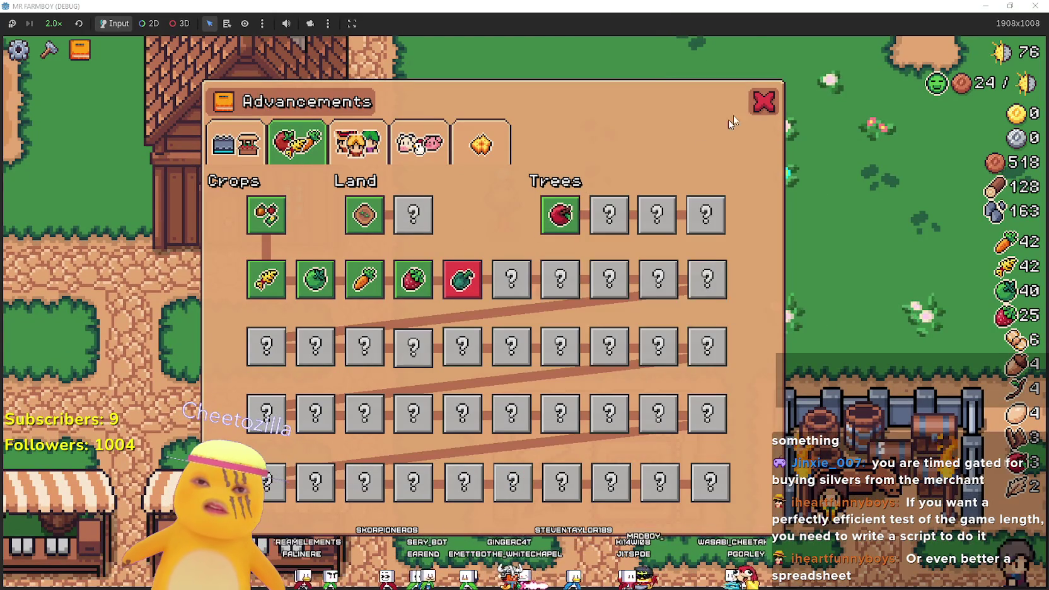
left_click(762, 102)
- Peek at the house's hireable workers, then walk past the nest hut into the forest
key("a")
key("w")
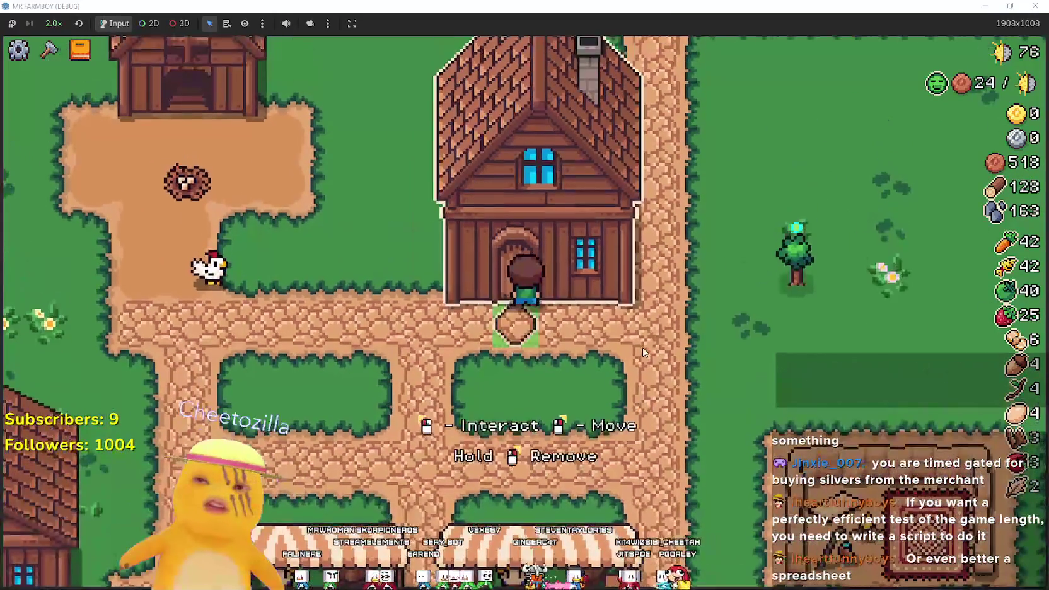
key("e")
key("Escape")
key("a")
key("w")
scroll(706, 254, "down", 3)
key("a")
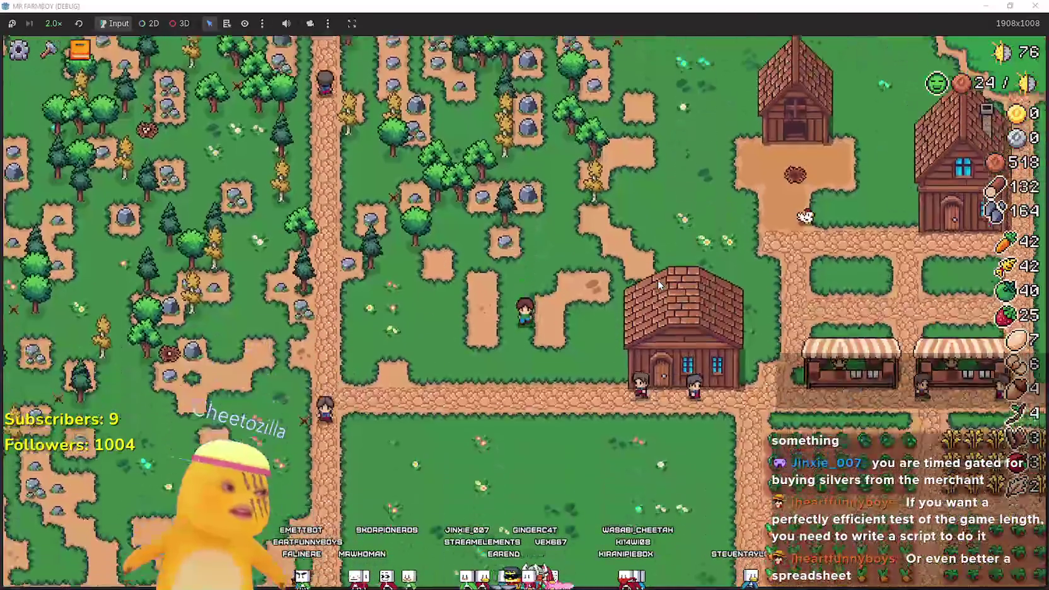
- Zoom the camera in and out while chopping trees and mining rocks in the forest
scroll(657, 279, "up", 3)
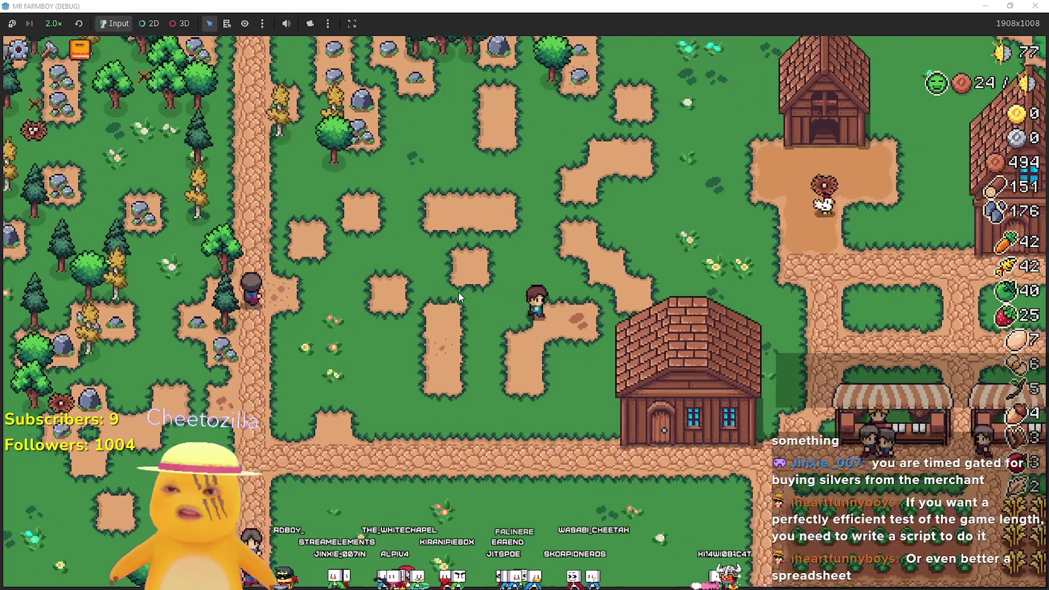
scroll(458, 292, "down", 5)
scroll(485, 281, "up", 6)
scroll(485, 280, "down", 2)
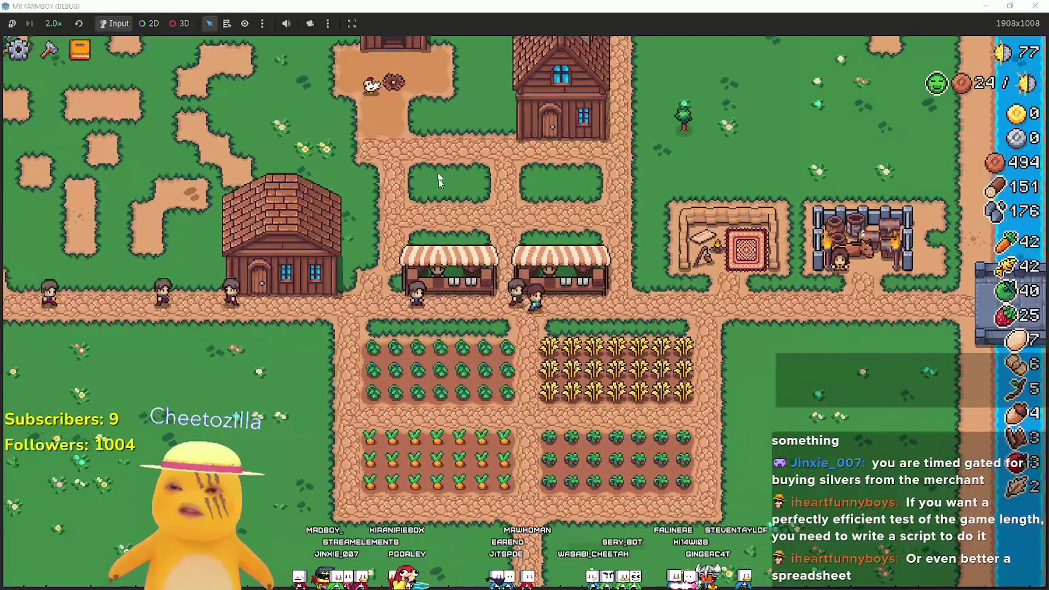
scroll(482, 209, "up", 3)
scroll(483, 209, "down", 3)
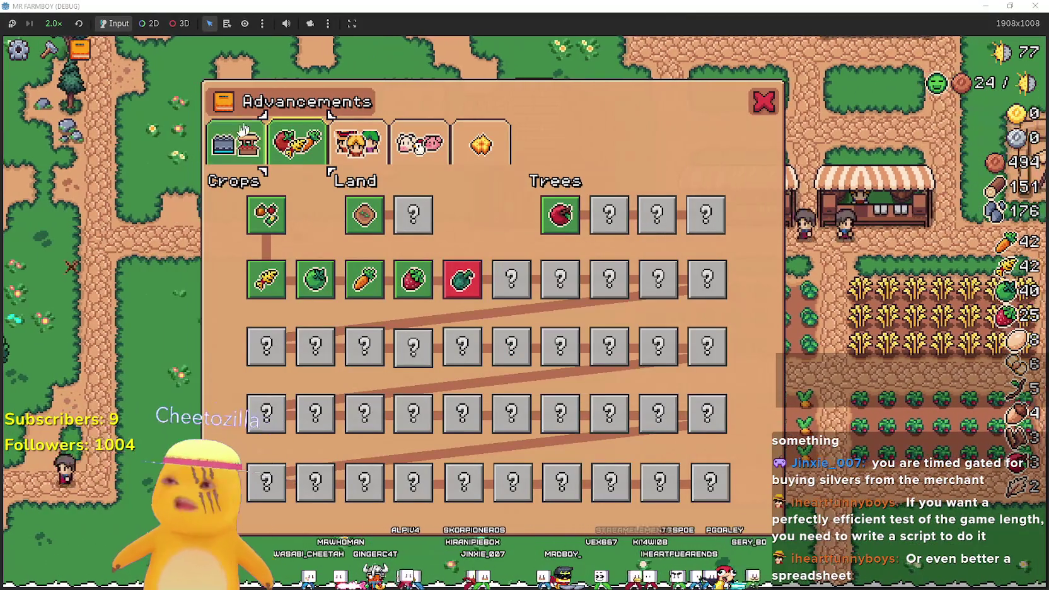
- View the buildings advancements, close them, farm, then open the farmhouse's hireable workers
left_click(234, 144)
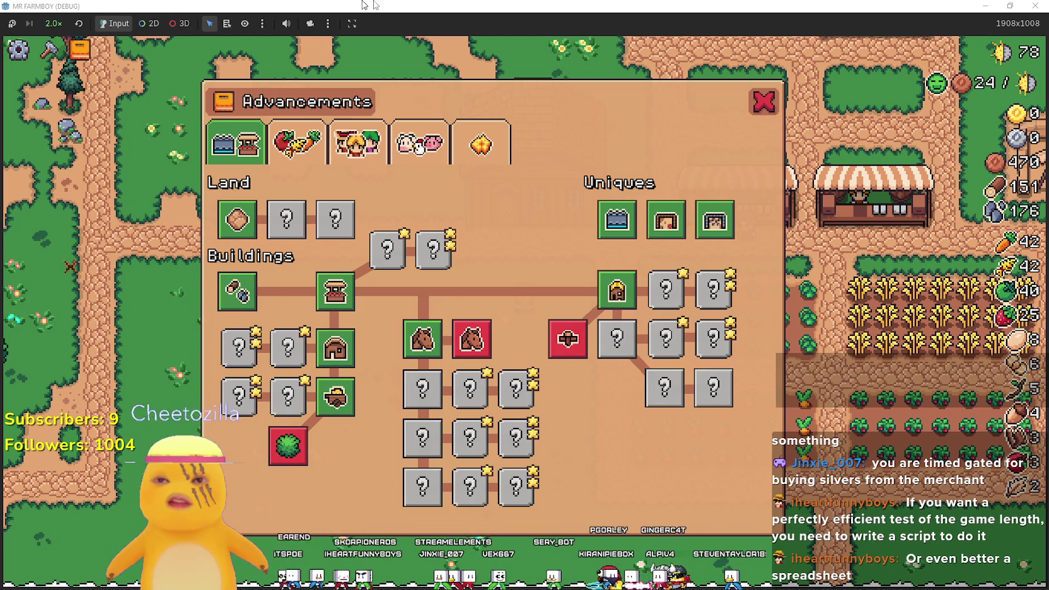
left_click(761, 101)
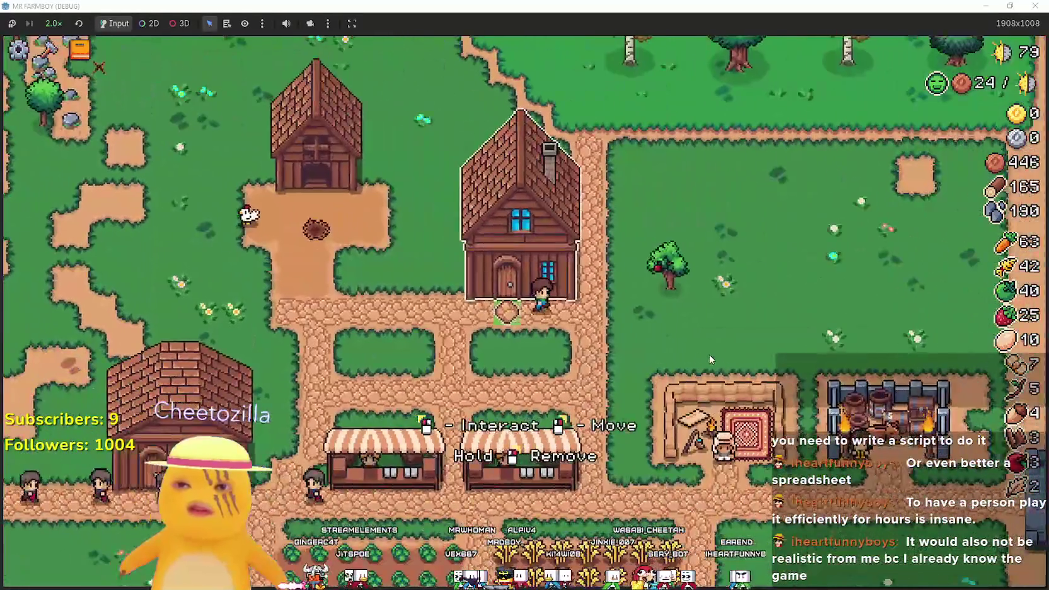
left_click(572, 287)
- Compare the Miner's hiring tooltip with the script's else branch, then set game speed to 2.0×
mouse_move(494, 301)
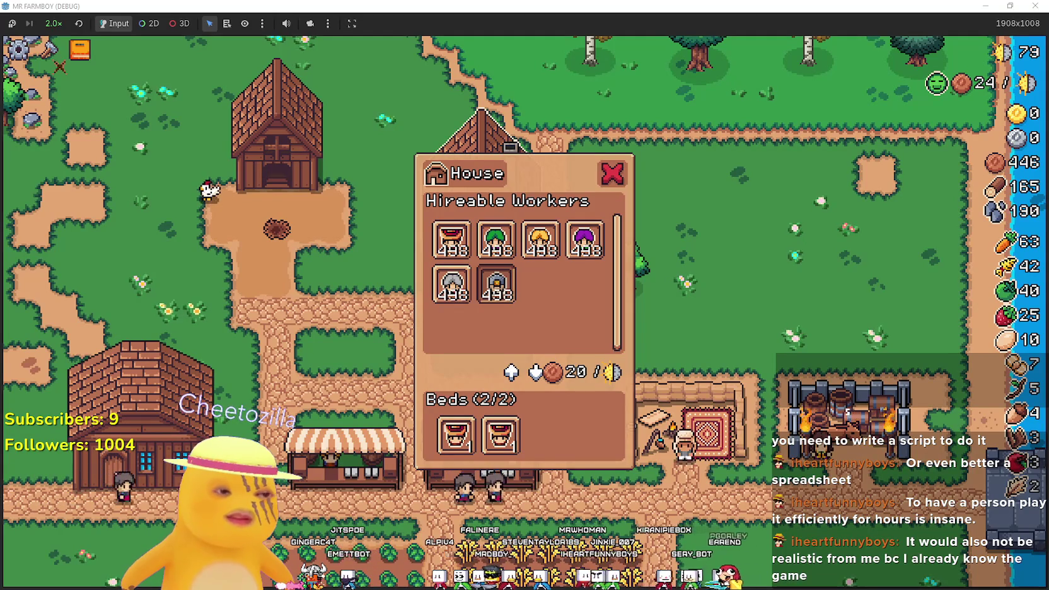
key("alt+Tab")
left_click(889, 203)
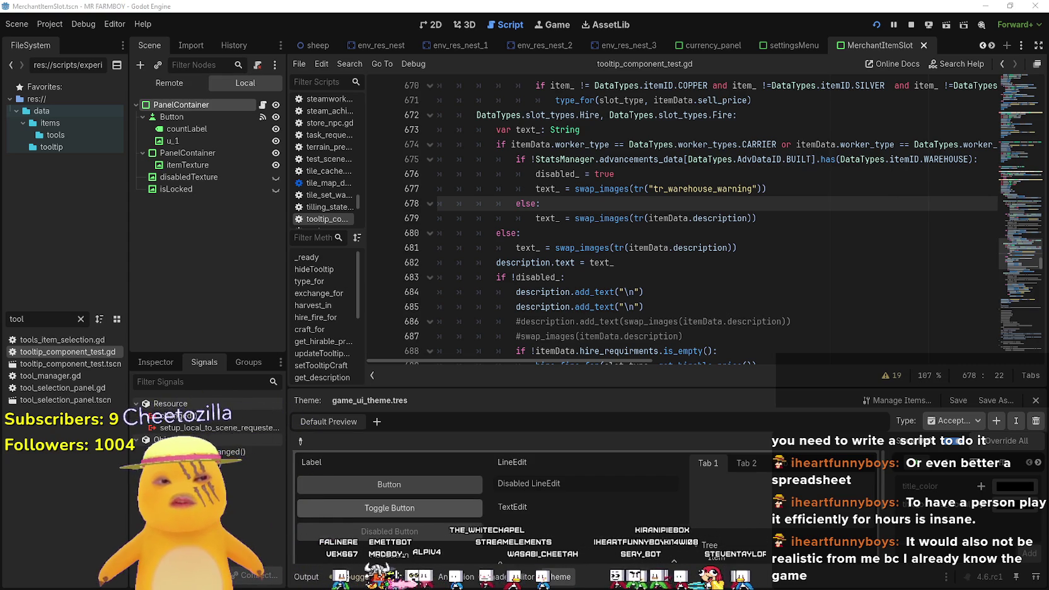
key("alt+Tab")
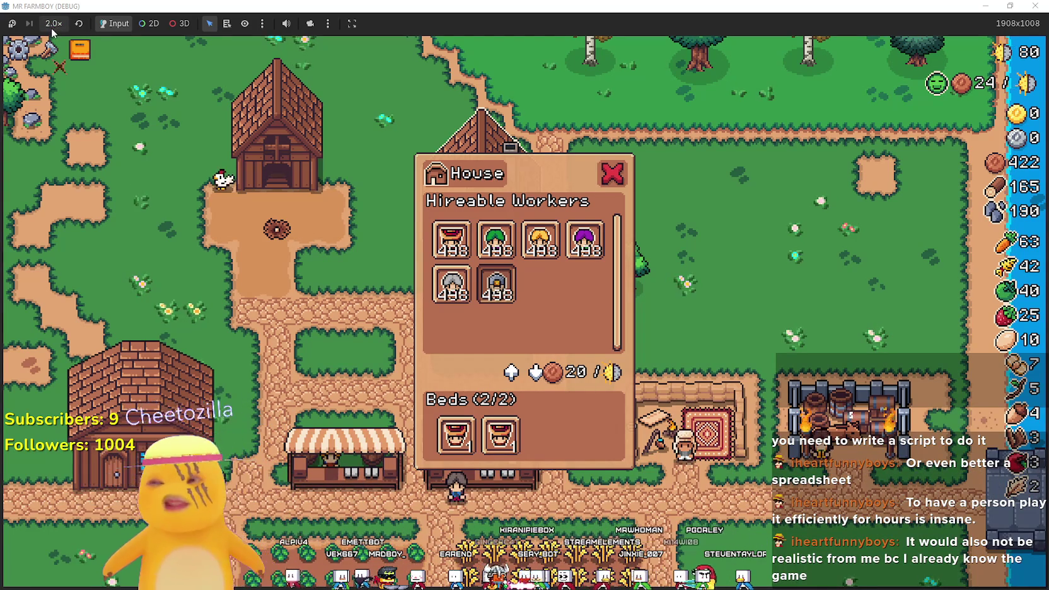
left_click(53, 25)
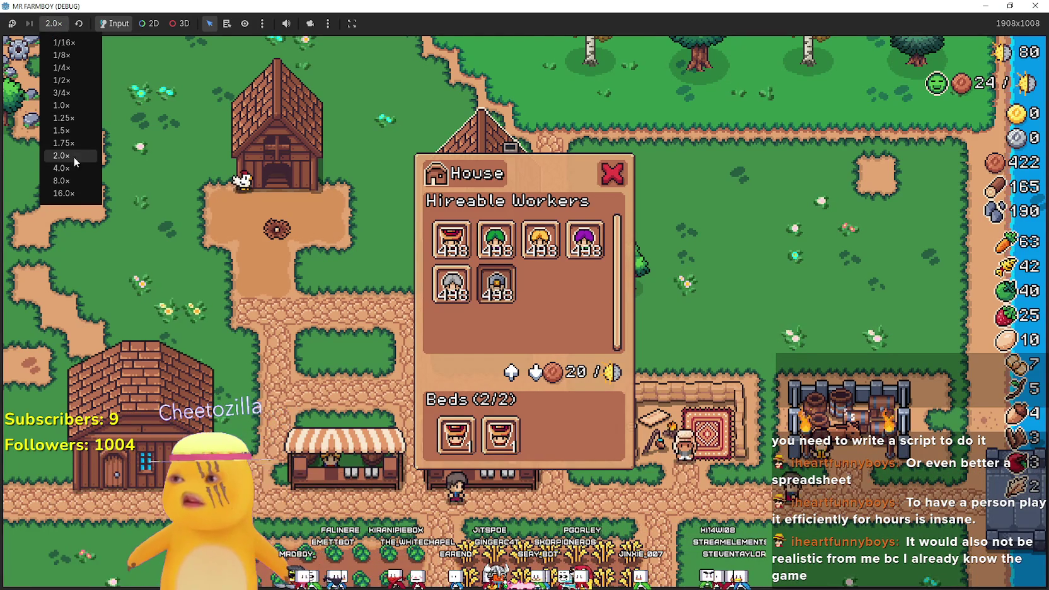
- Close the house panel and walk the farmer down to the crop fields
left_click(635, 172)
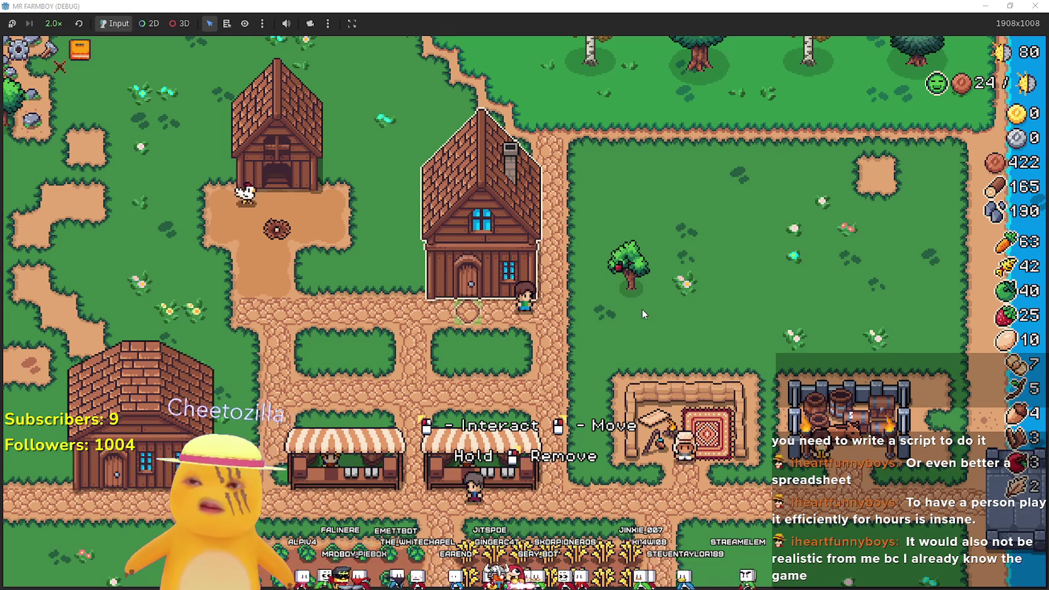
key("a")
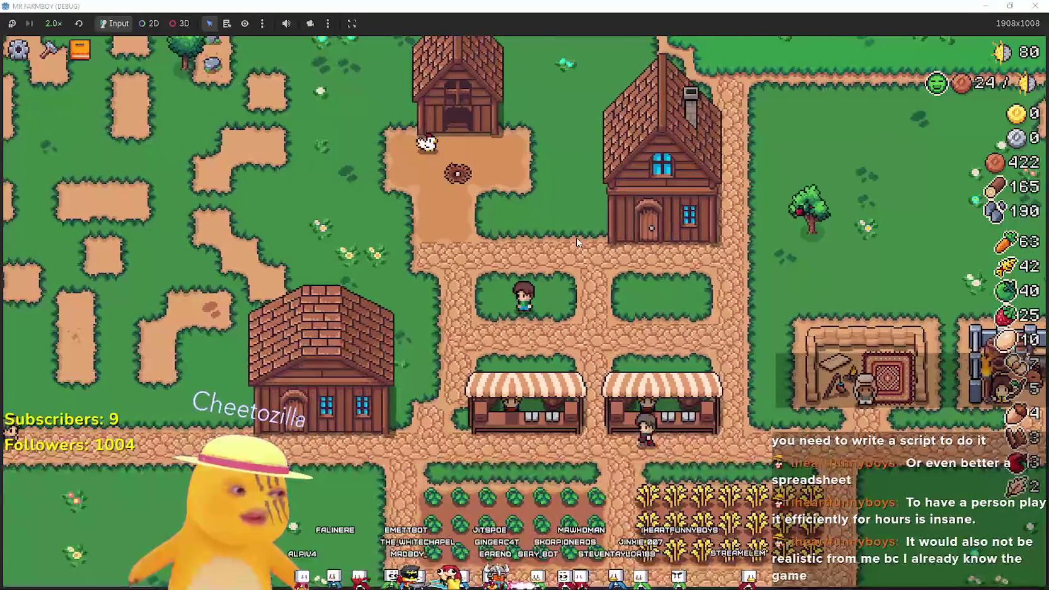
scroll(576, 237, "up", 3)
key("s")
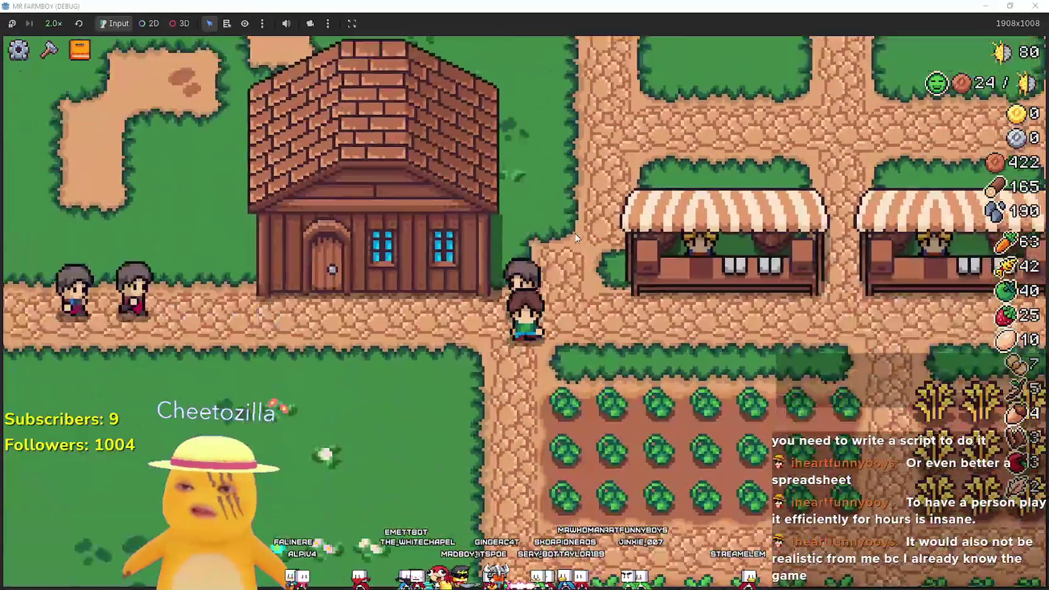
key("s")
scroll(576, 237, "down", 2)
key("d")
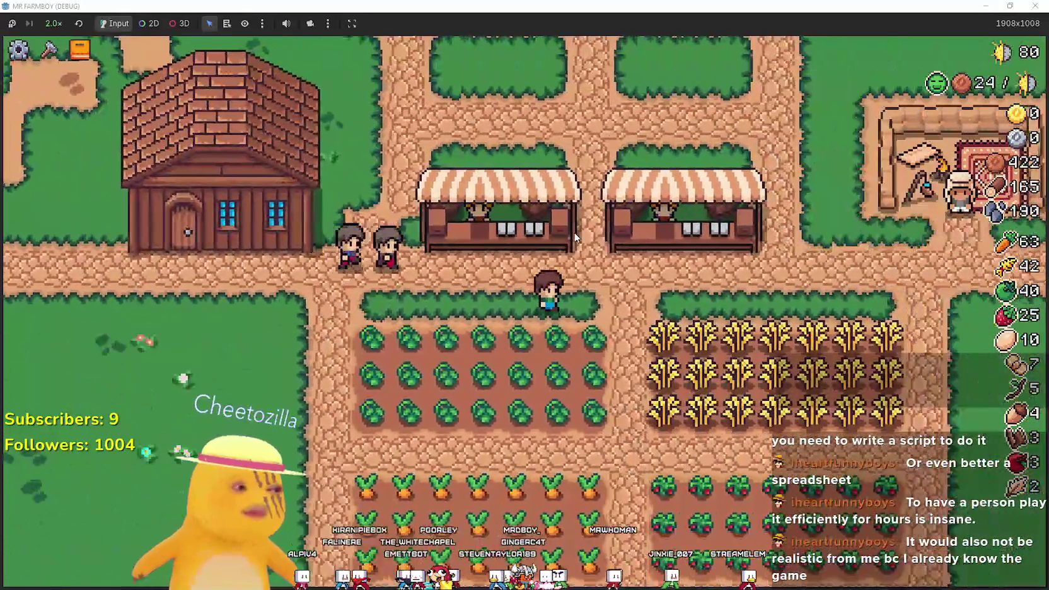
key("d")
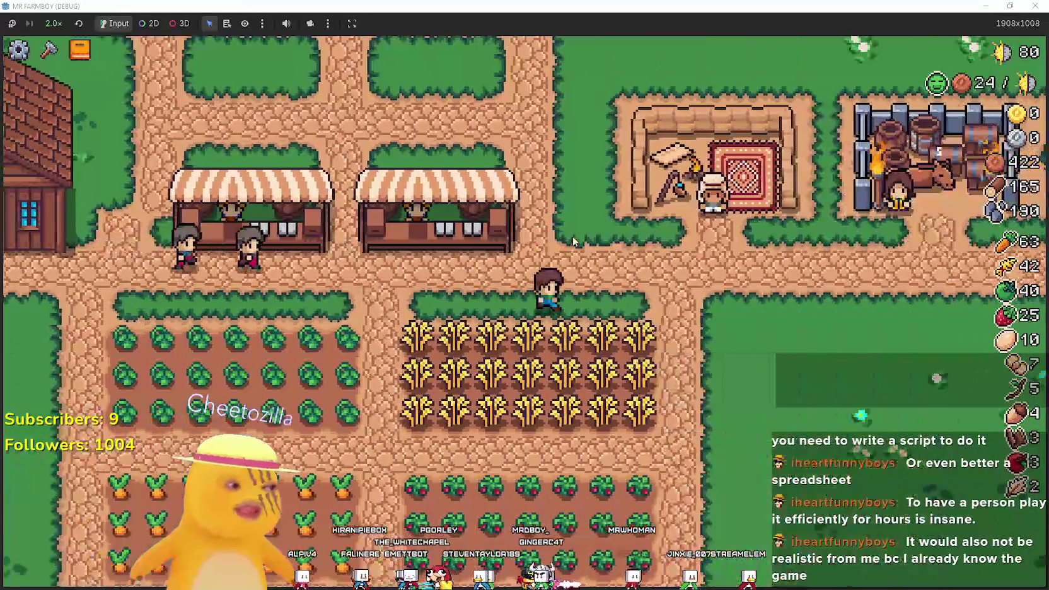
key("w")
key("a")
key("s")
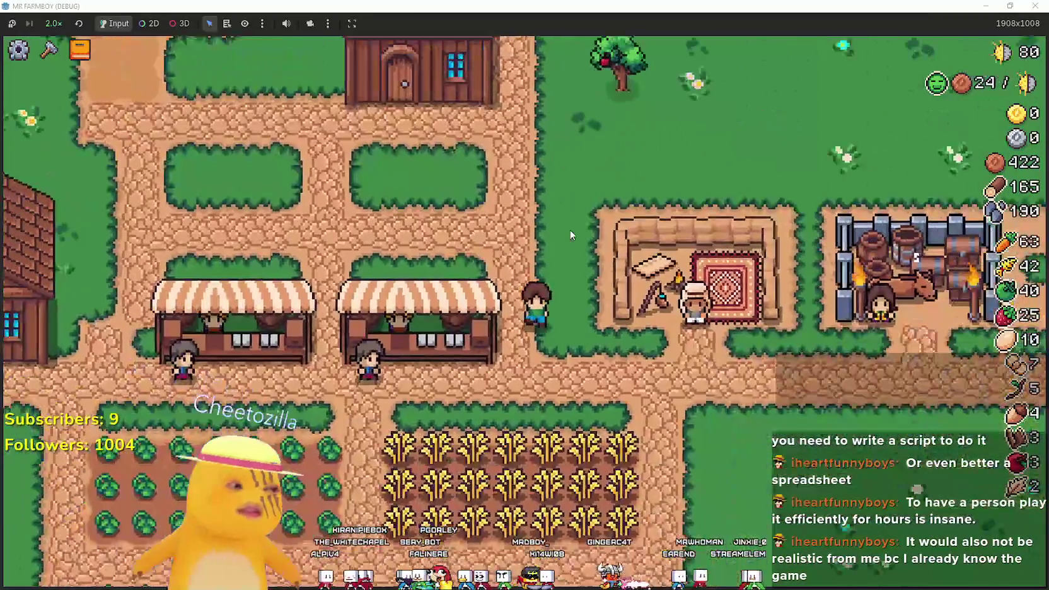
- Harvest the carrot rows, raising carrots to 84
key("w")
key("d")
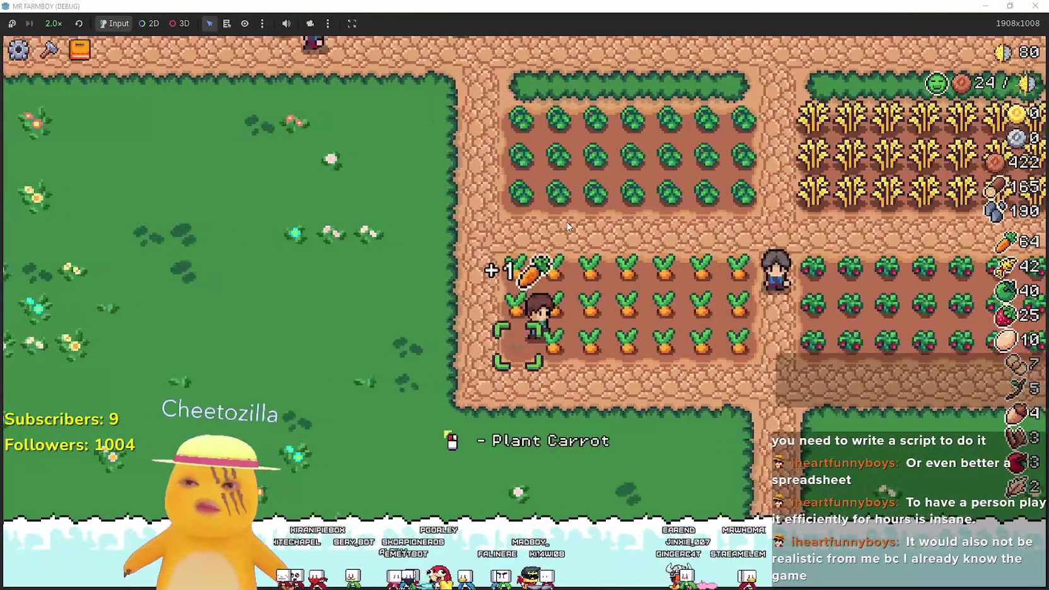
key("a")
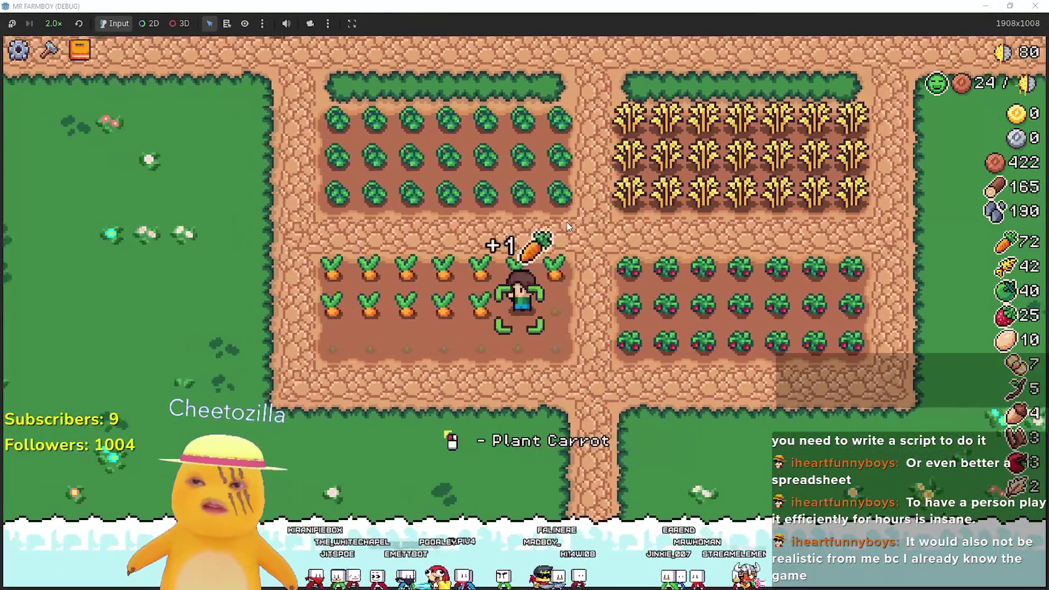
key("w")
key("d")
key("s")
key("d")
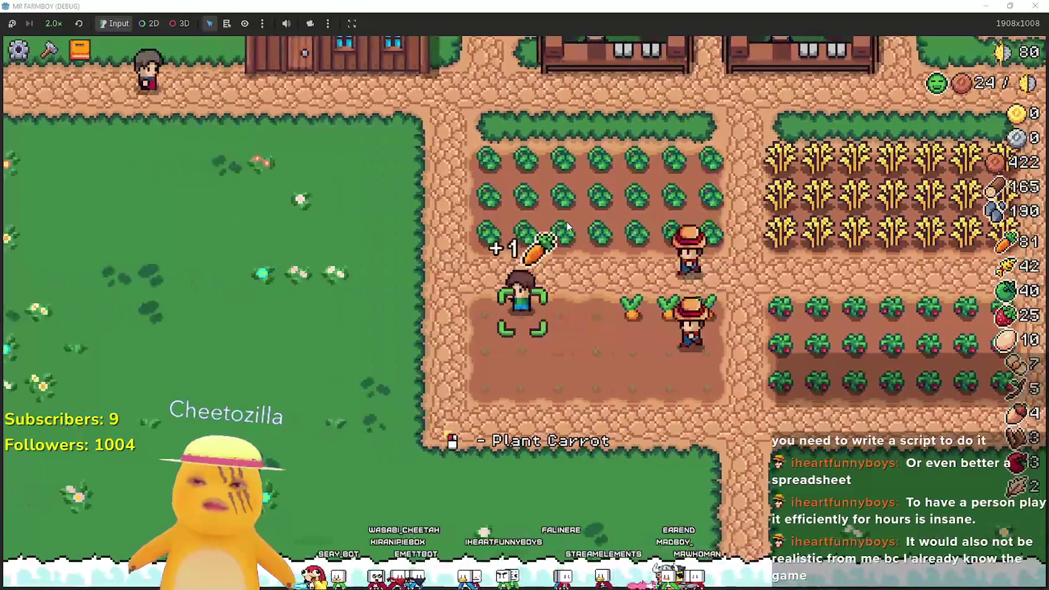
key("s")
key("d")
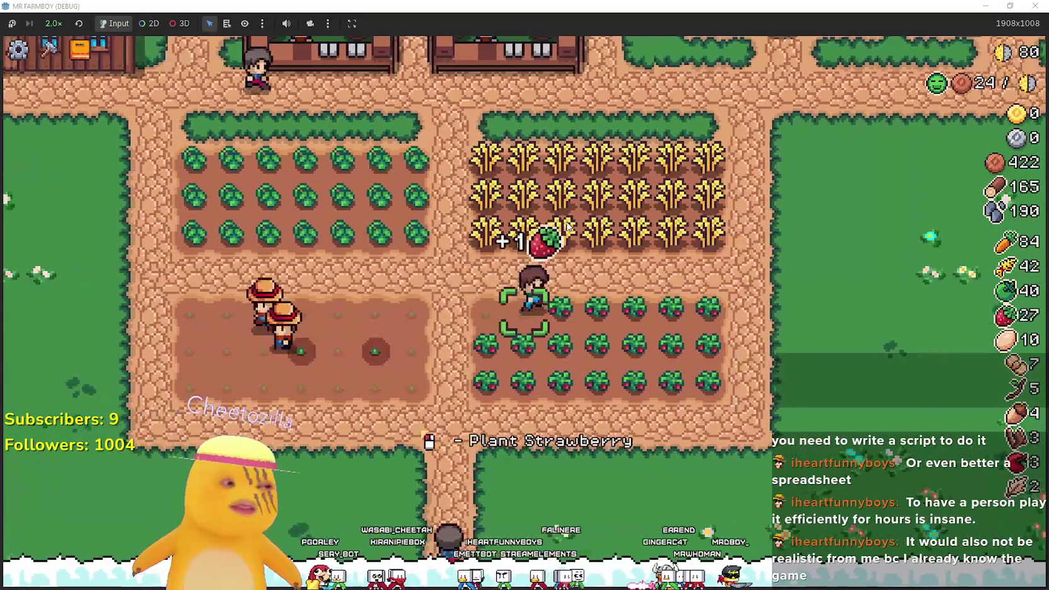
- Harvest the strawberry, wheat and cabbage rows, then pause and resume the game
key("s")
key("a")
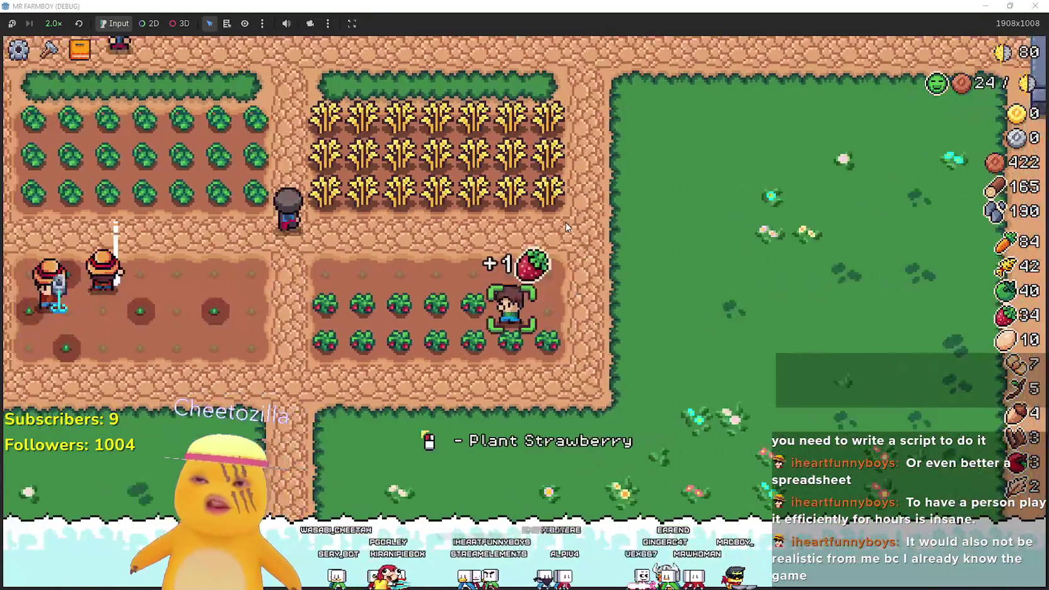
key("d")
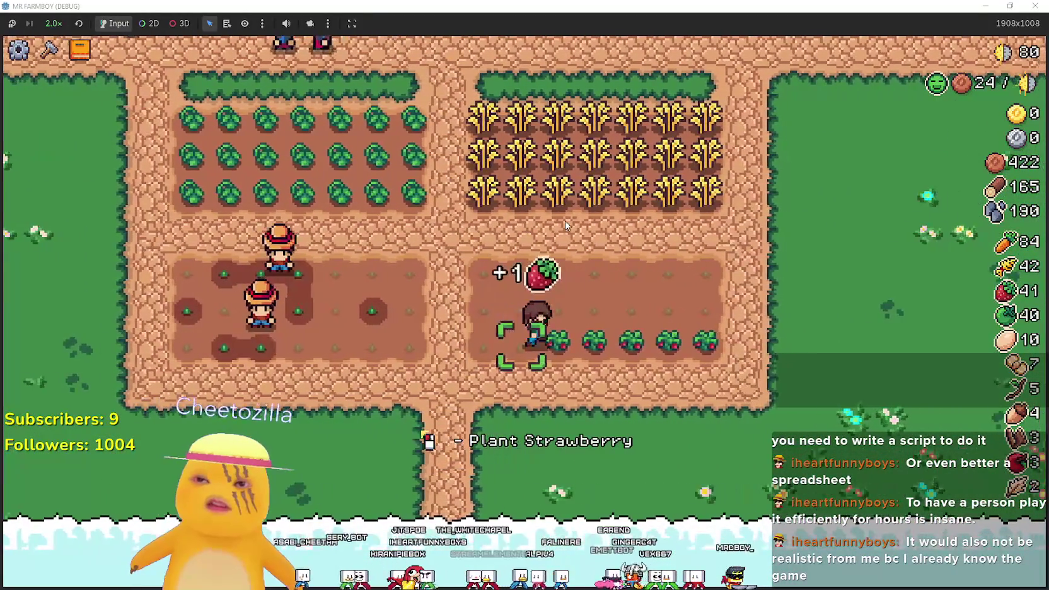
key("w")
key("w")
key("a")
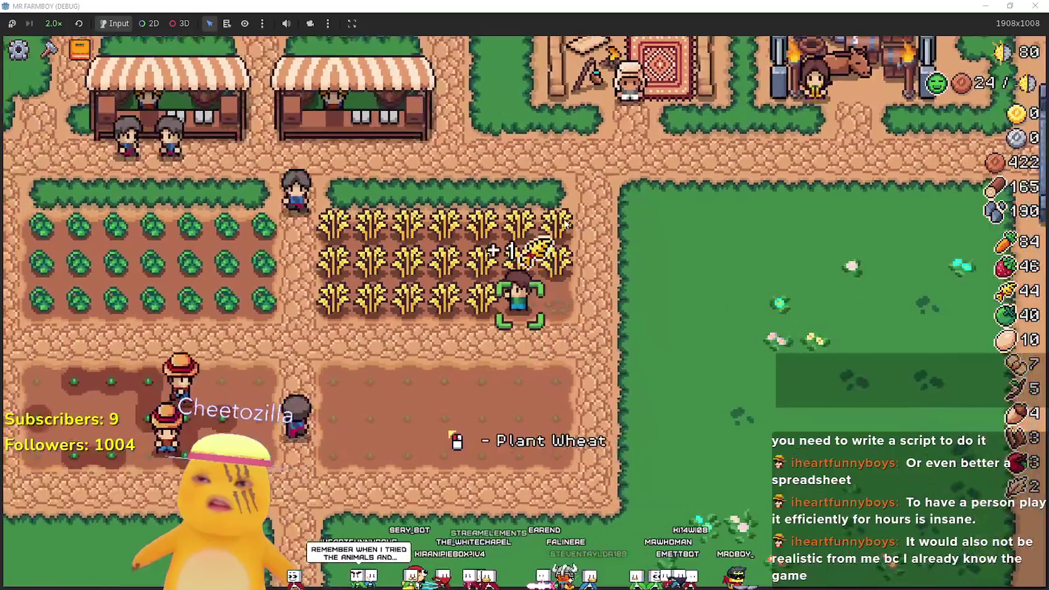
key("a")
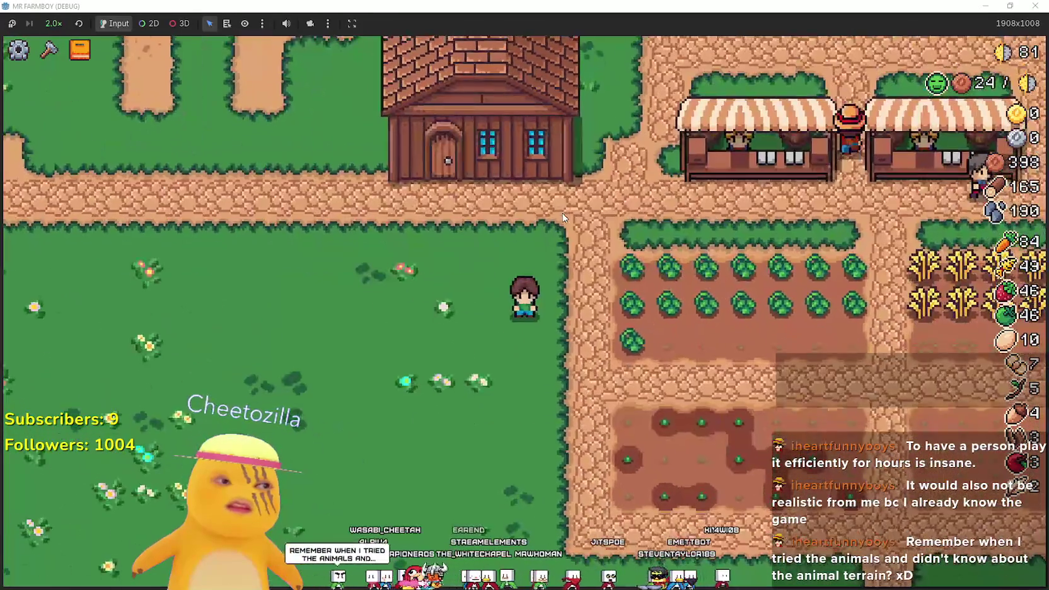
key("Escape")
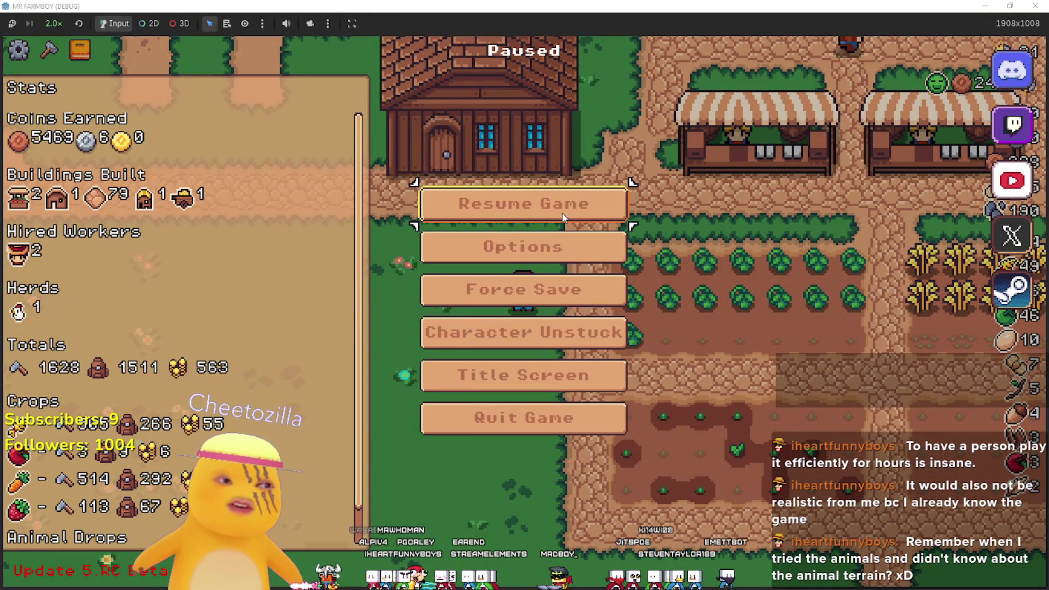
left_click(532, 218)
- Walk the farmer up across the grass and through the village toward the chicken coop
key("a")
key("w")
key("w")
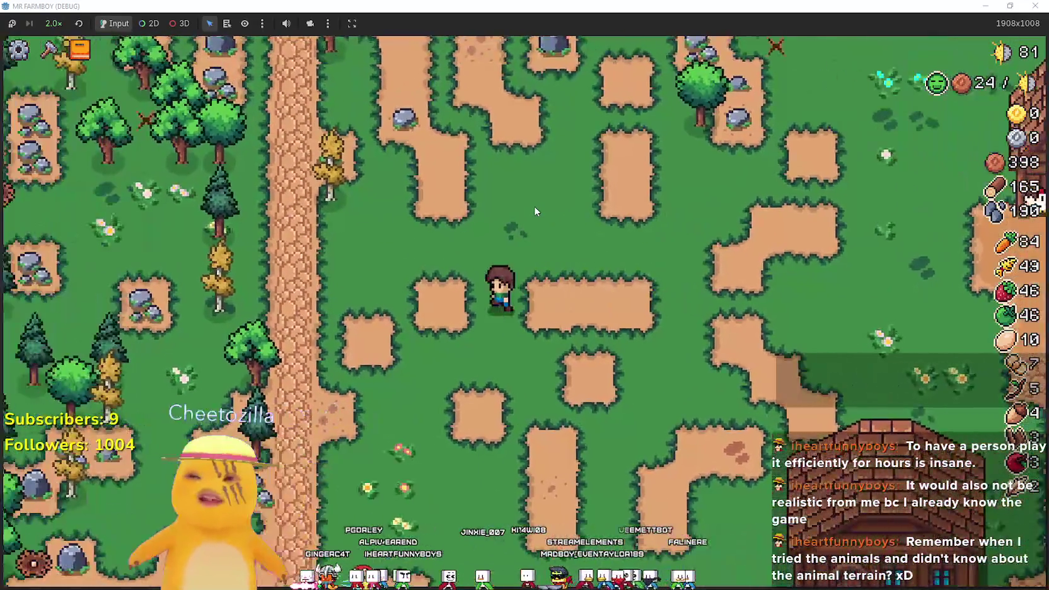
key("w")
key("d")
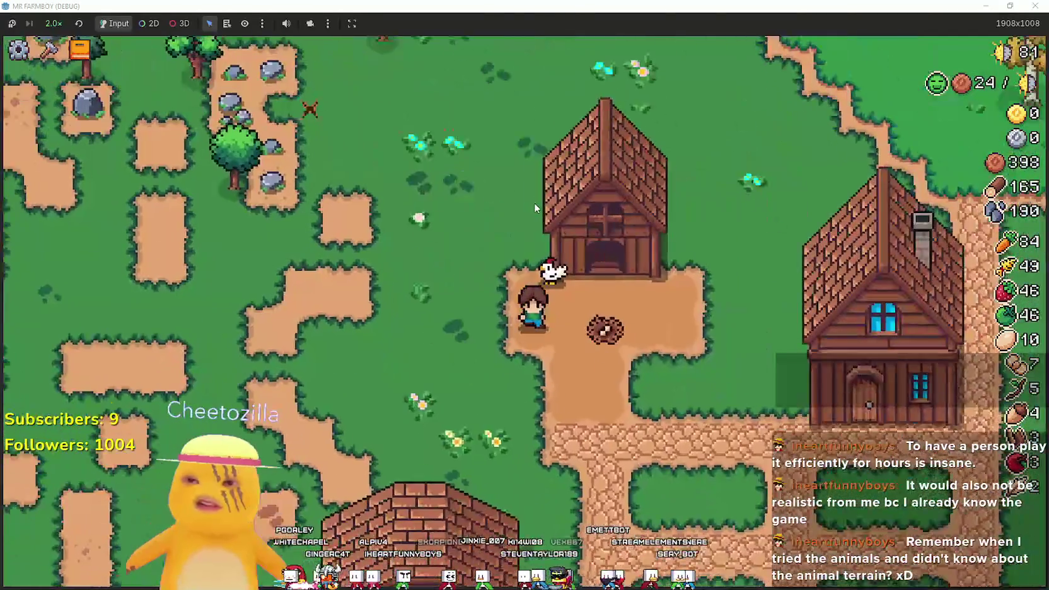
key("a")
key("w")
key("a")
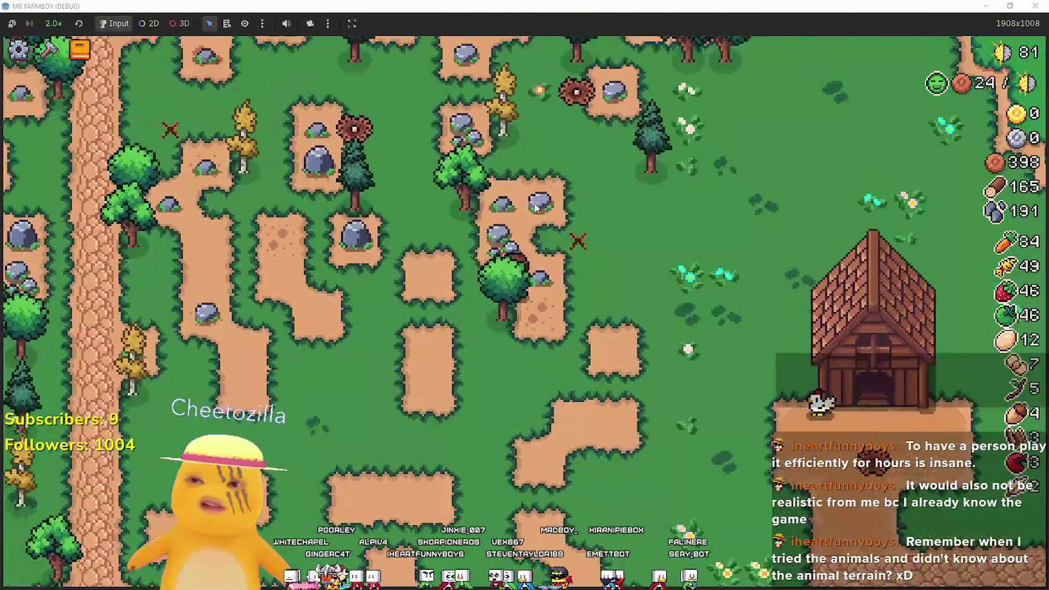
key("s")
key("a")
key("d")
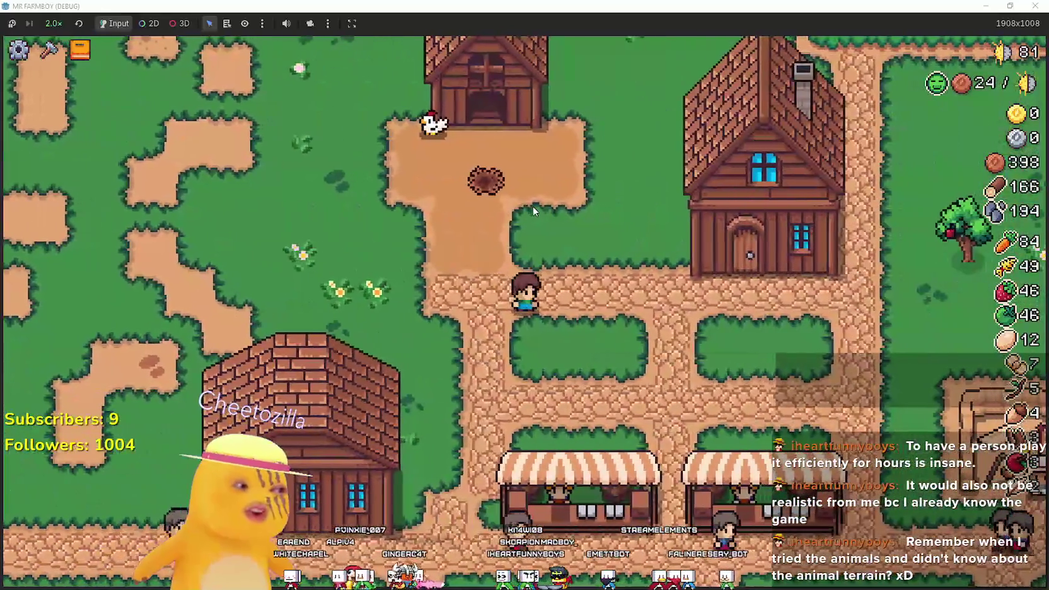
- Walk along the path up to the chicken coop door
key("d")
key("a")
key("w")
scroll(525, 298, "down", 3)
scroll(526, 292, "up", 4)
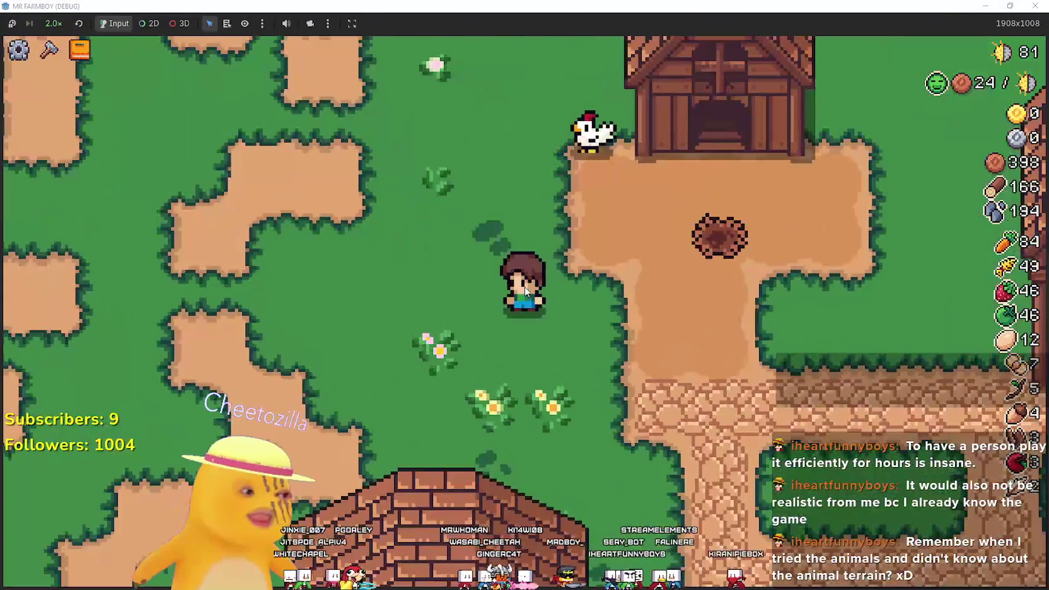
key("d")
key("w")
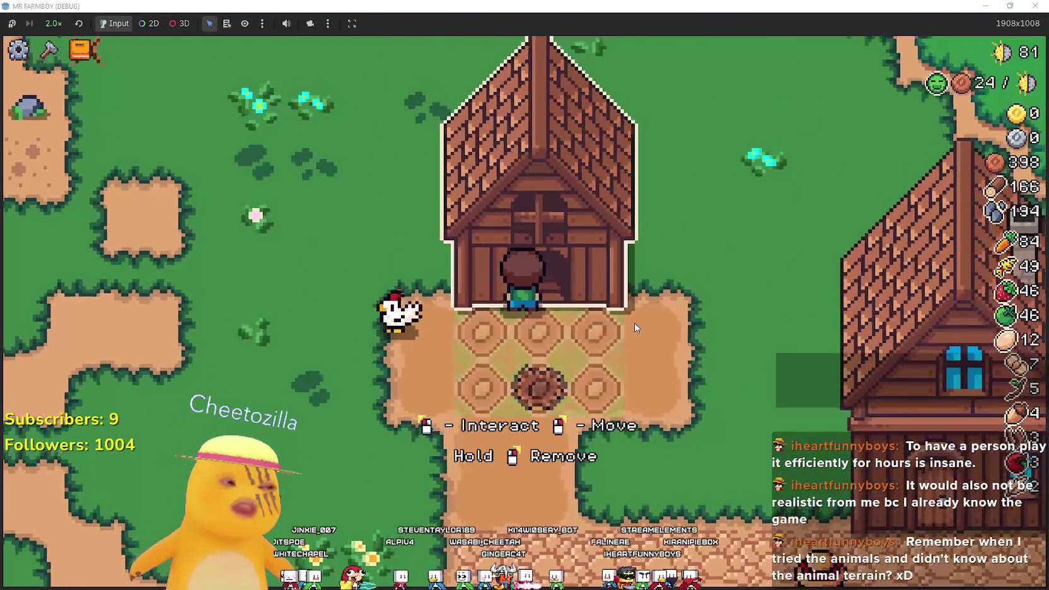
scroll(731, 372, "up", 1)
- Step in and out of the coop doorway to collect eggs, raising them from 10 to 12
key("a")
key("d")
scroll(853, 397, "down", 2)
key("a")
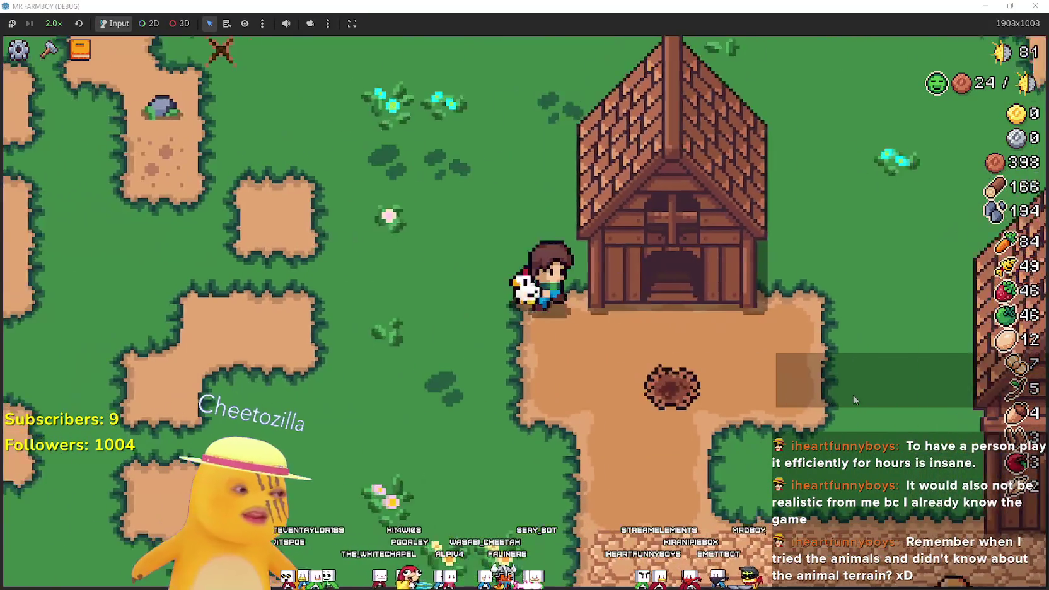
scroll(852, 394, "up", 2)
key("d")
key("s")
key("a")
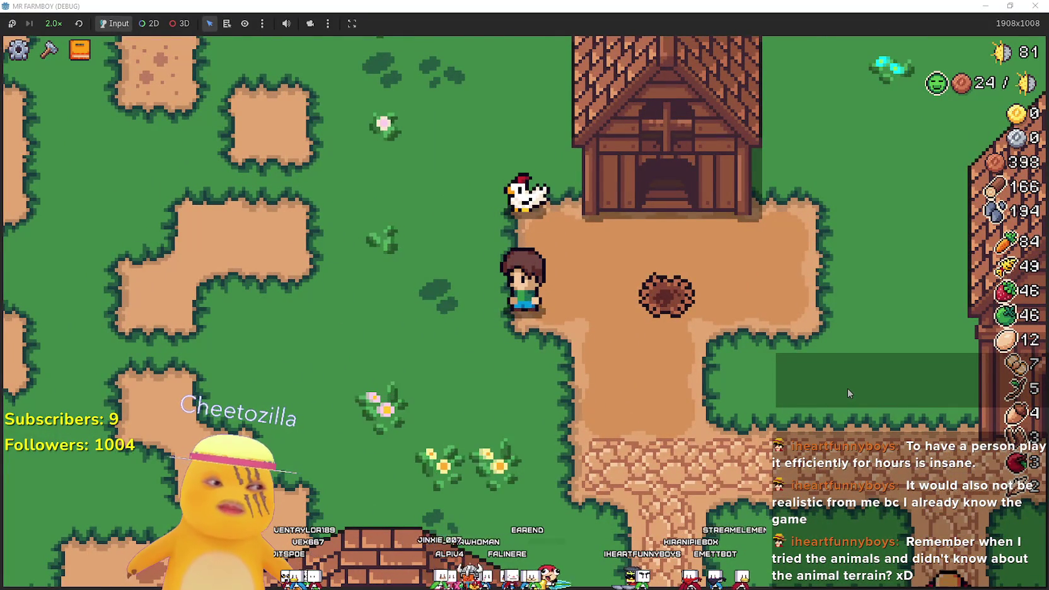
key("e")
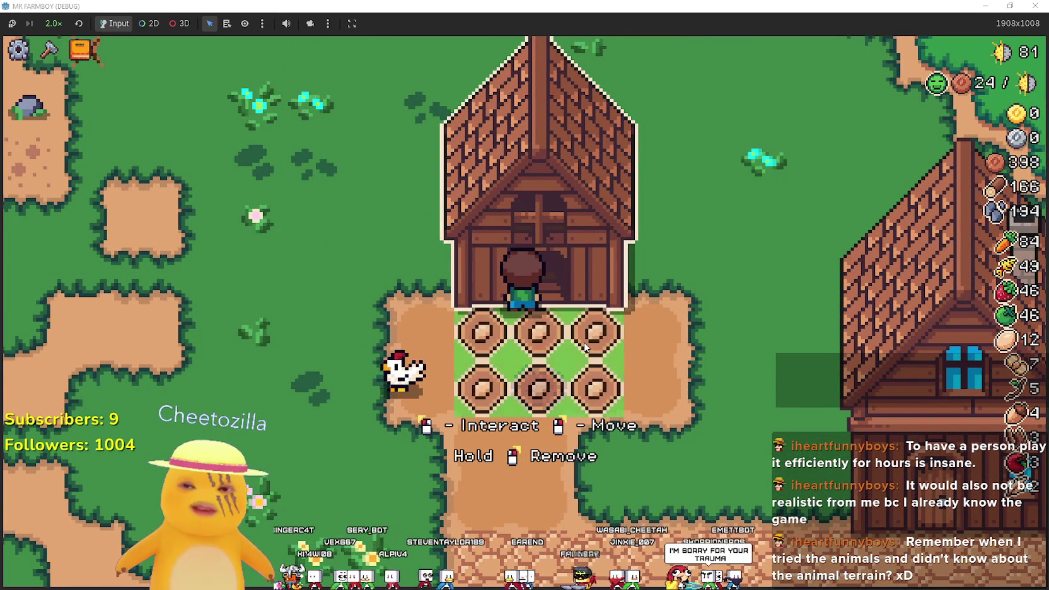
- Leave the coop and open Advancements on the Animals page
key("a")
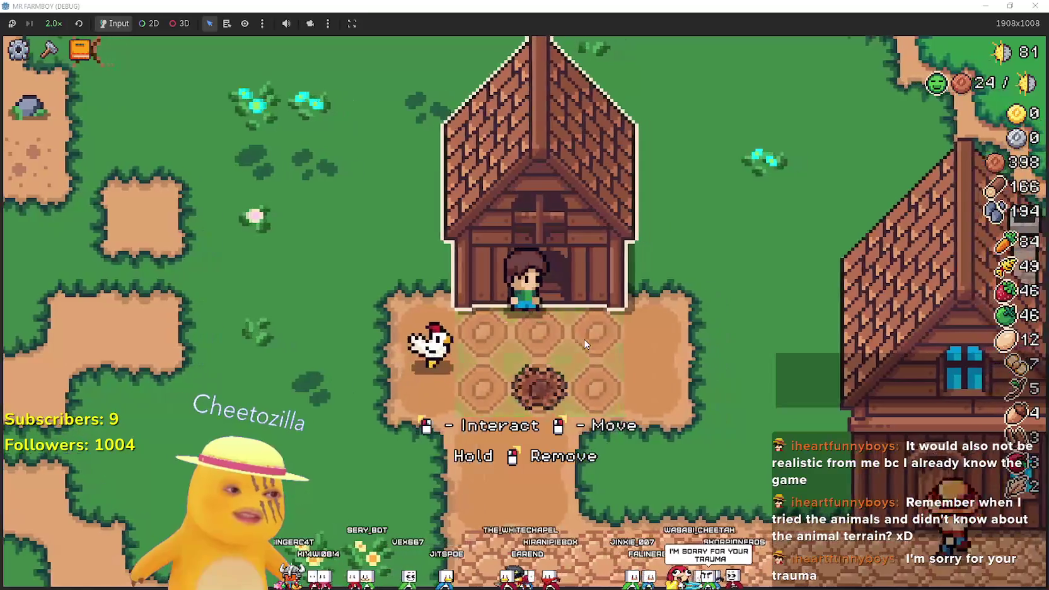
key("a")
key("d")
key("a")
left_click(49, 49)
key("s")
left_click(79, 49)
left_click(316, 146)
left_click(345, 154)
left_click(416, 147)
key("Escape")
key("w")
key("Tab")
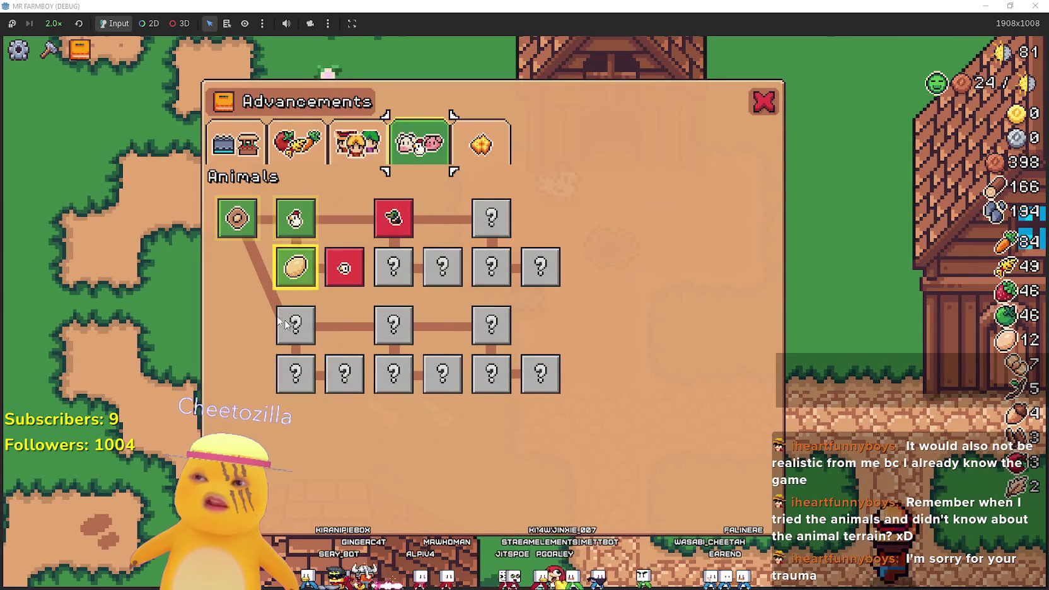
- Read the Animal Tile advancement's description, then close Advancements with the red X
mouse_move(230, 227)
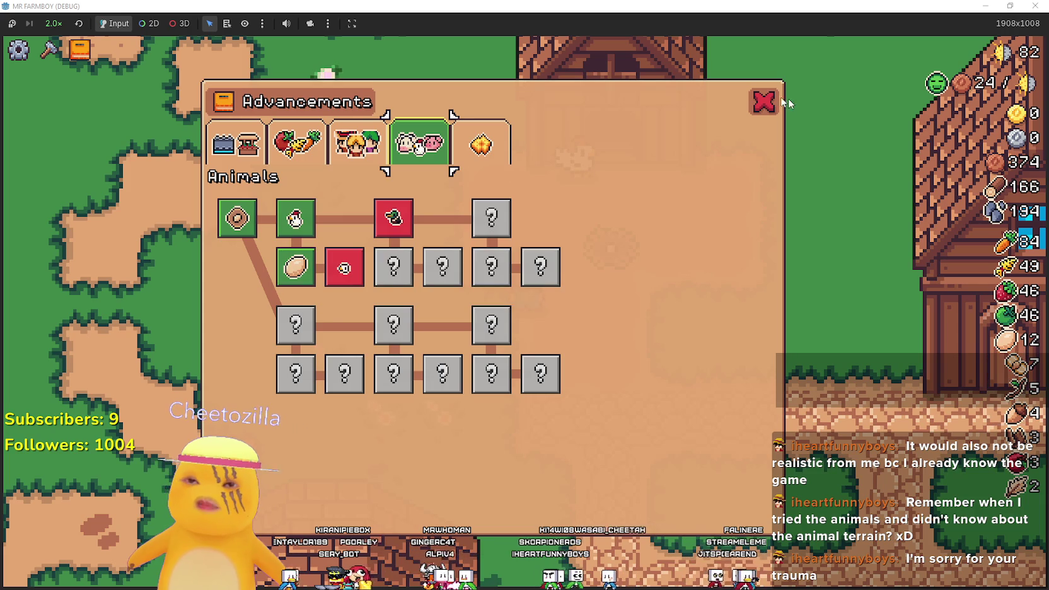
left_click(763, 102)
- Walk the farmer past the house, apple tree and market stalls around the farm
key("d")
key("w")
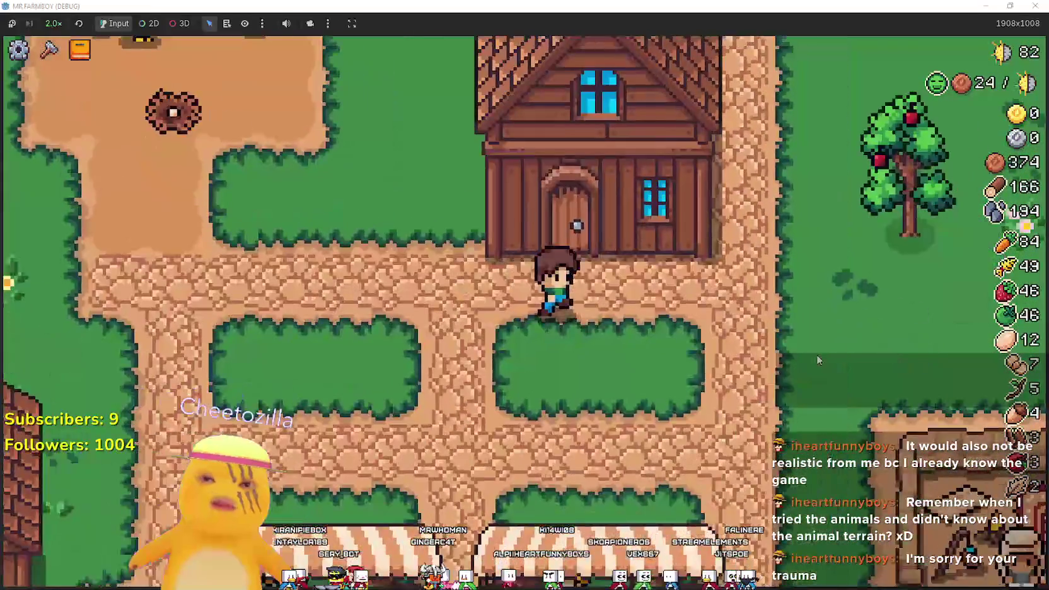
key("d")
key("a")
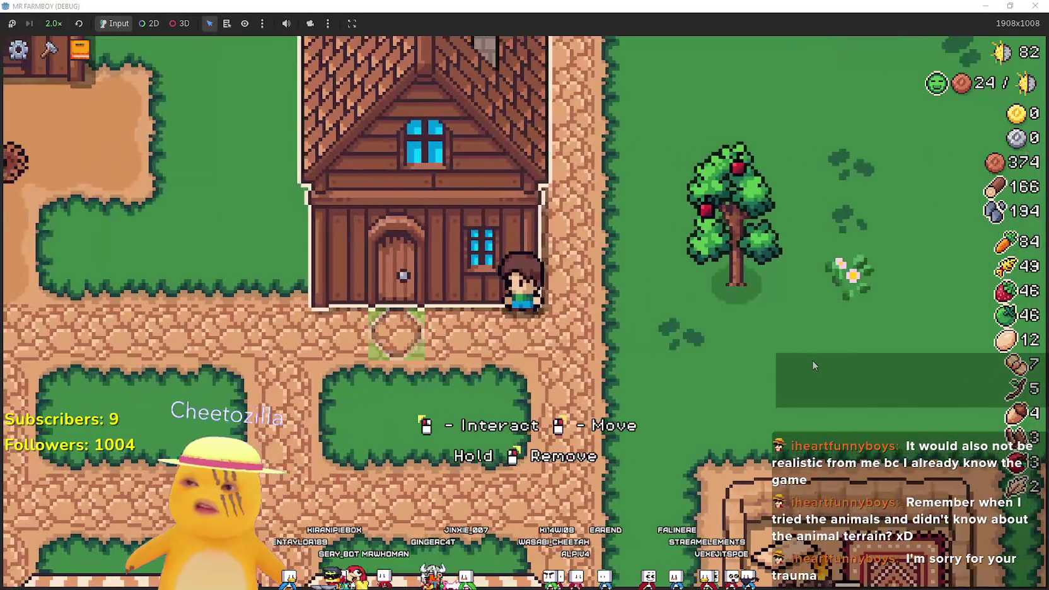
key("s")
key("d")
key("w")
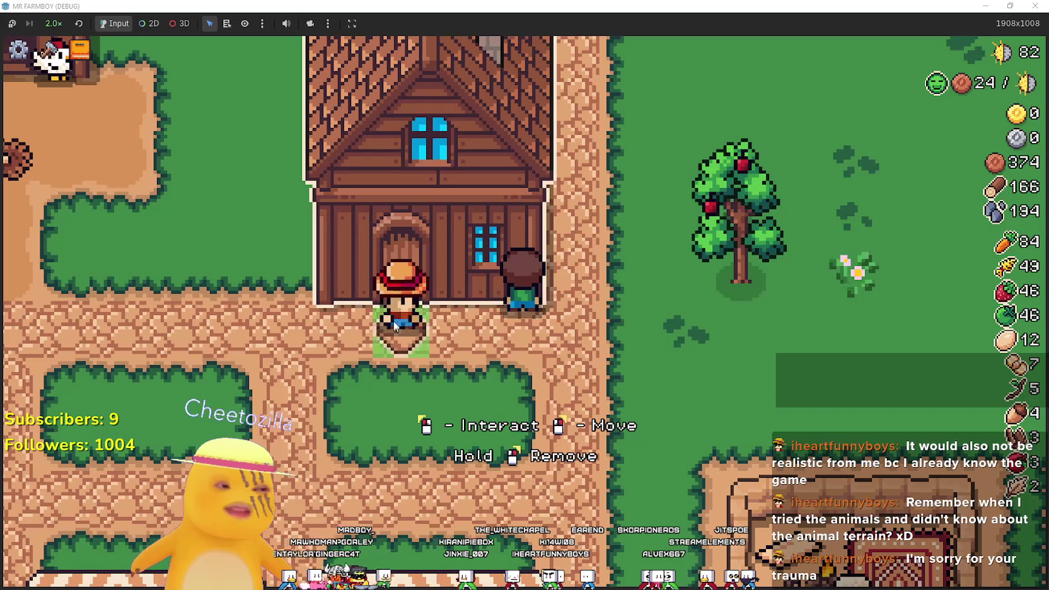
key("s")
key("s")
- Walk the farmer into the merchant's house and back out along the path
key("d")
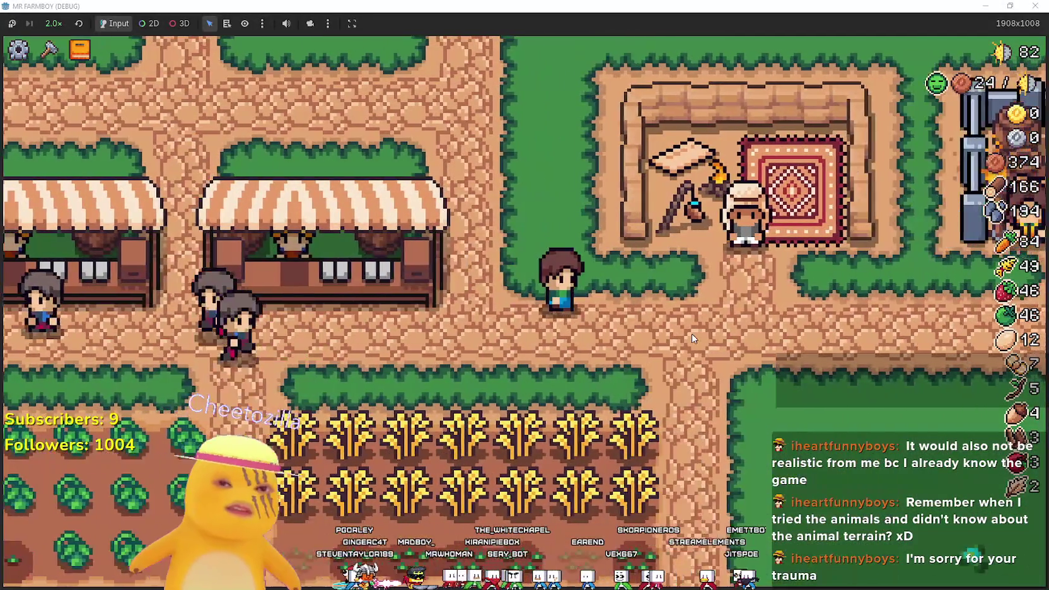
key("w")
key("a")
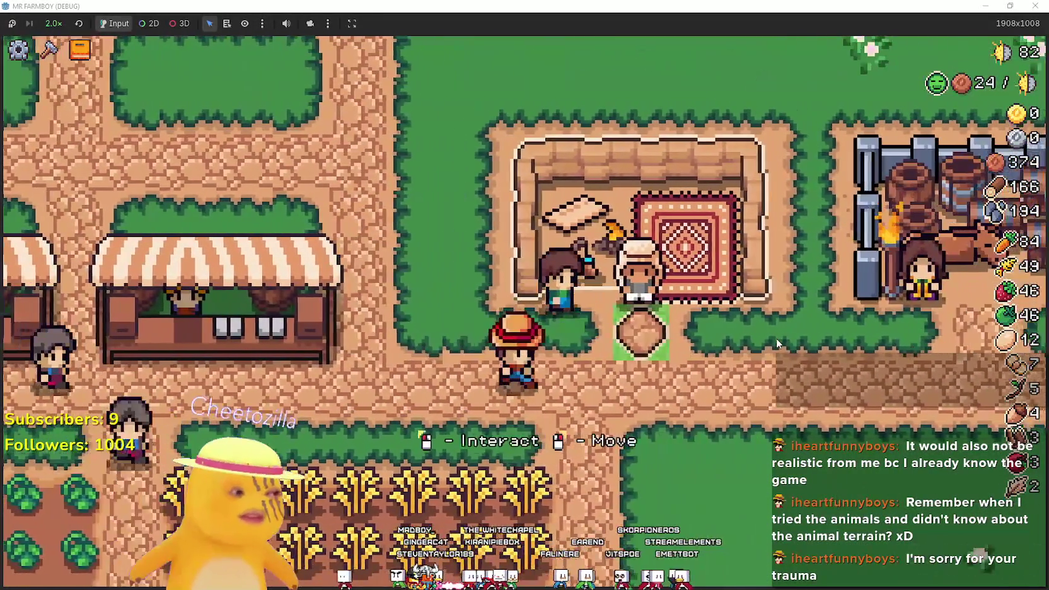
key("s")
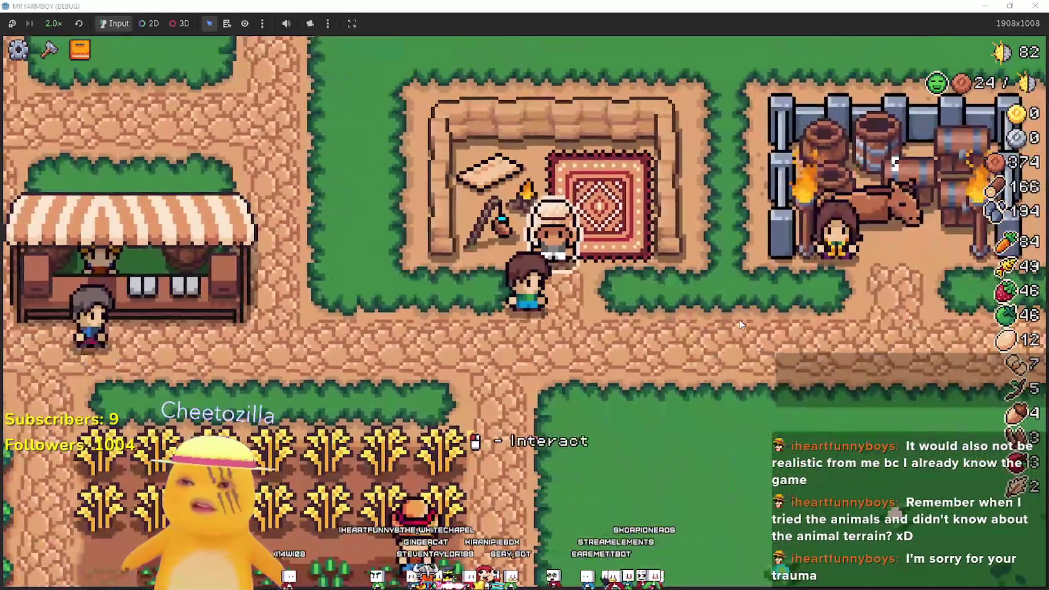
key("a")
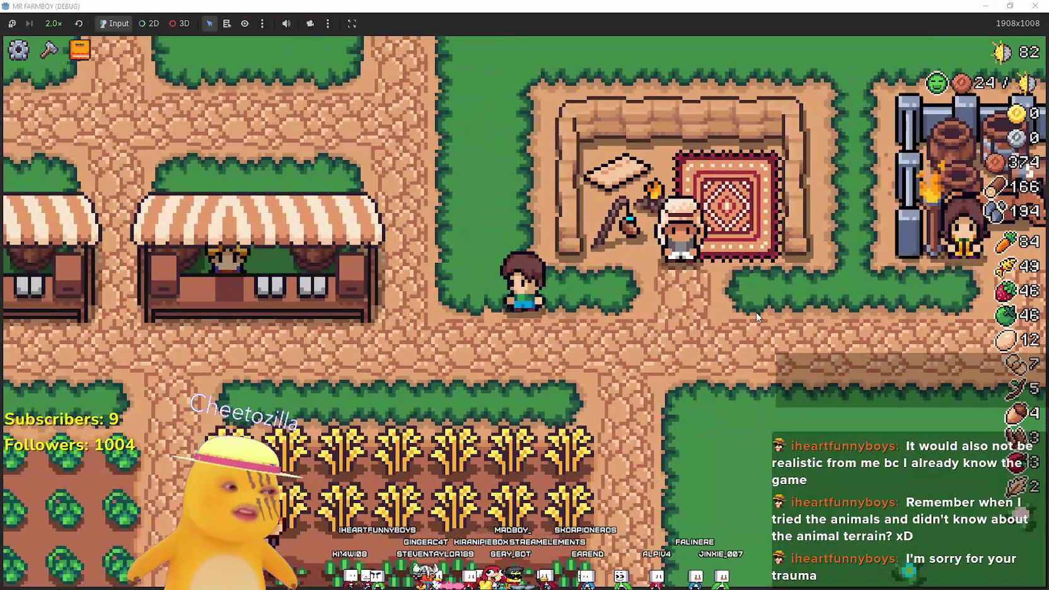
key("d")
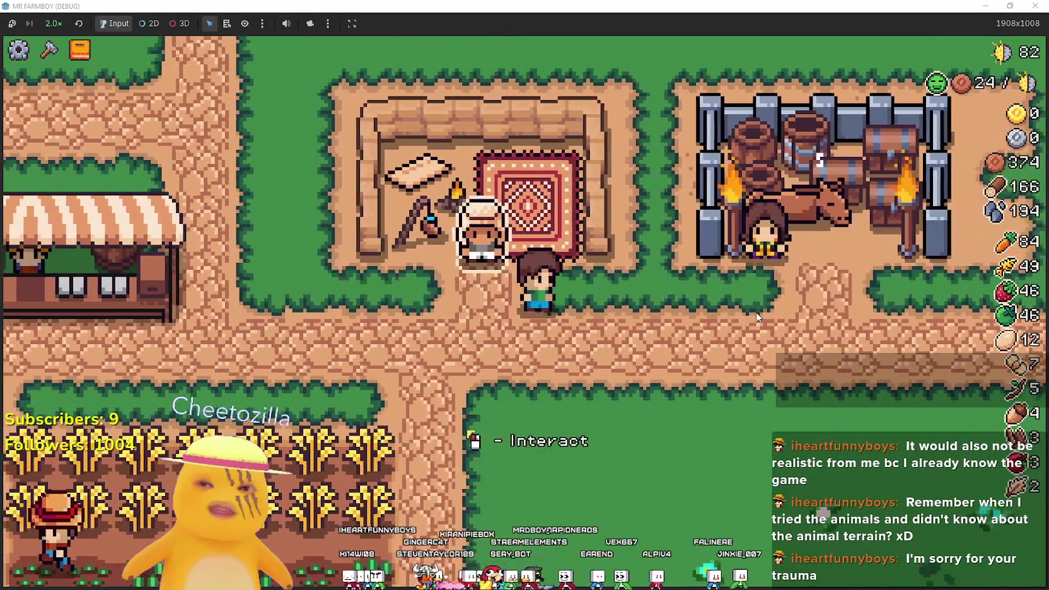
key("w")
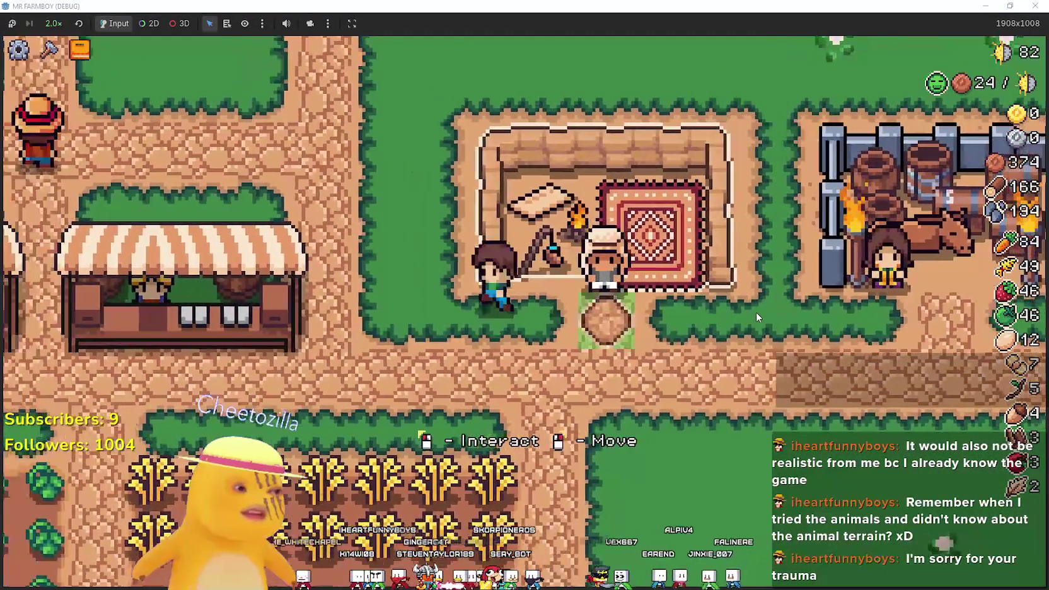
key("s")
key("a")
key("d")
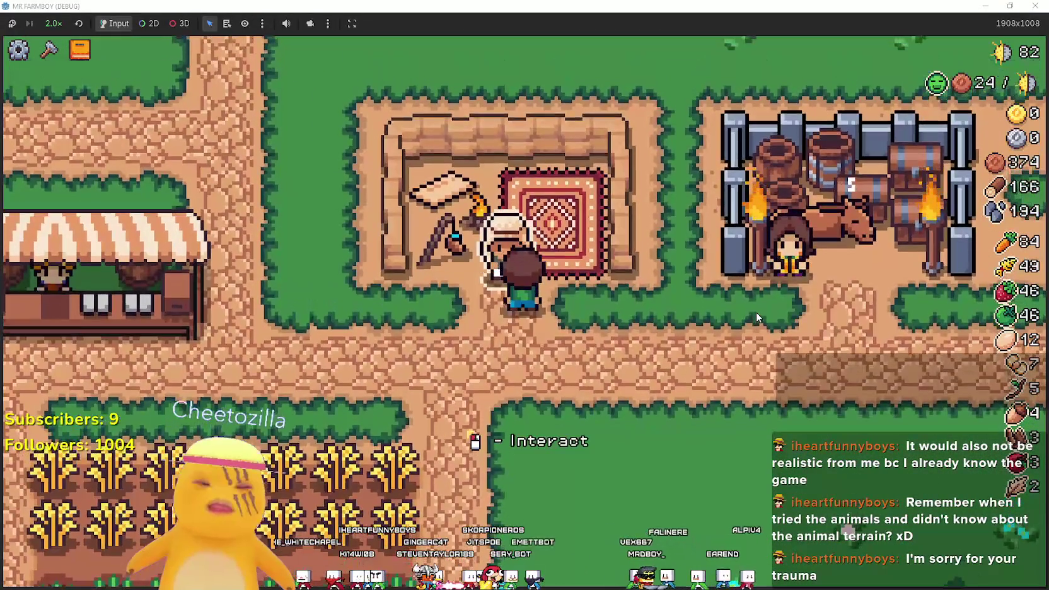
- Walk past the market stalls, chicken coop and crop field onto the northern grass
key("s")
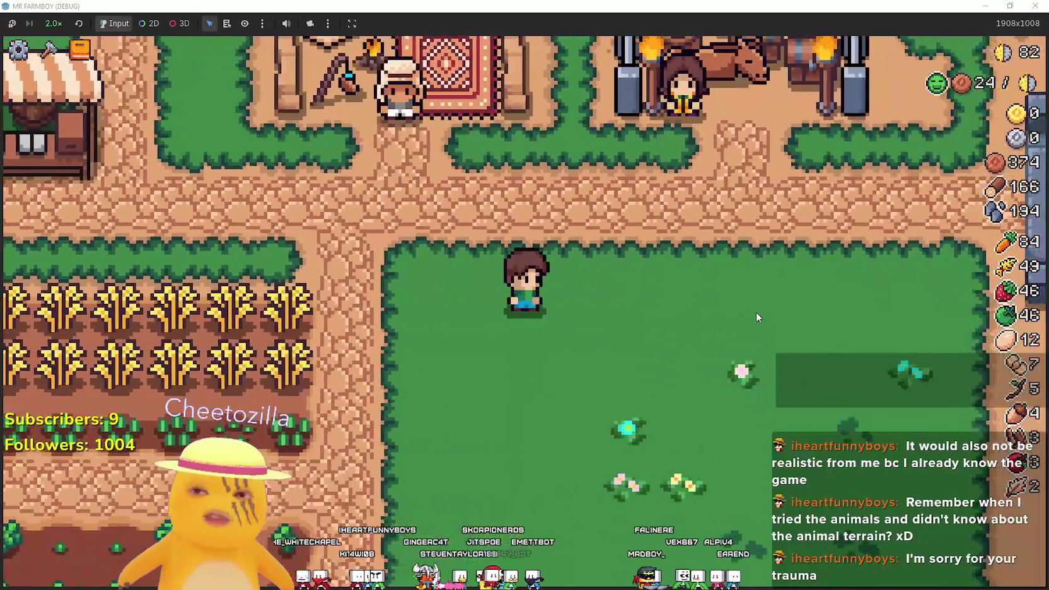
key("w")
key("a")
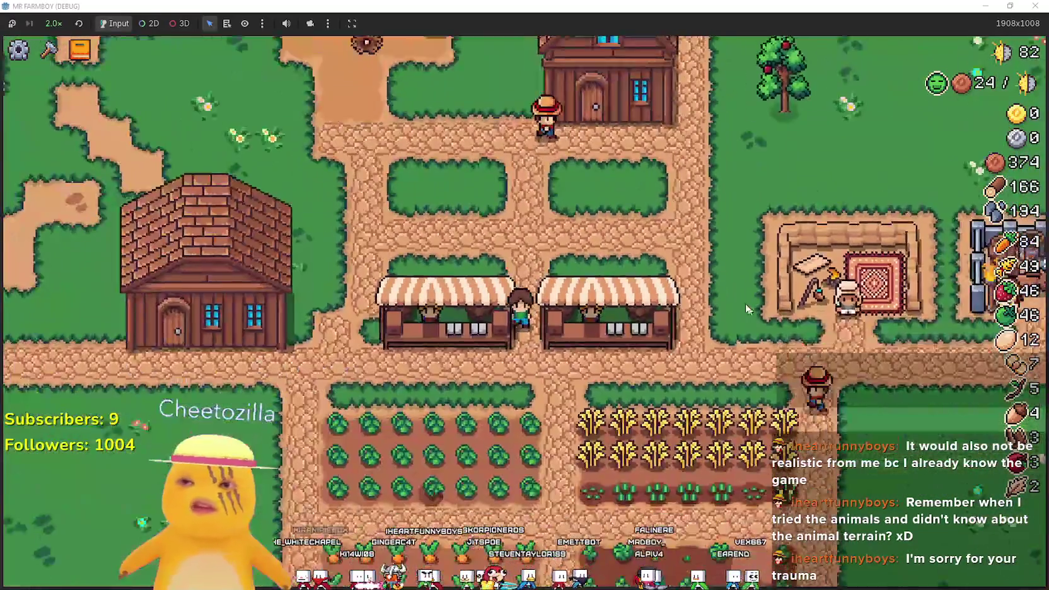
key("s")
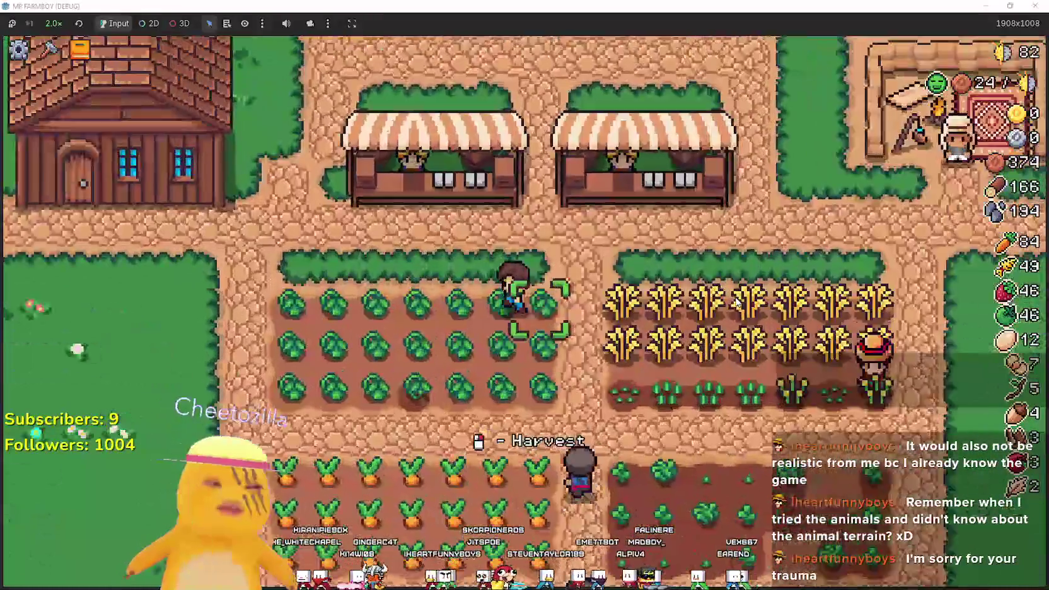
key("a")
key("w")
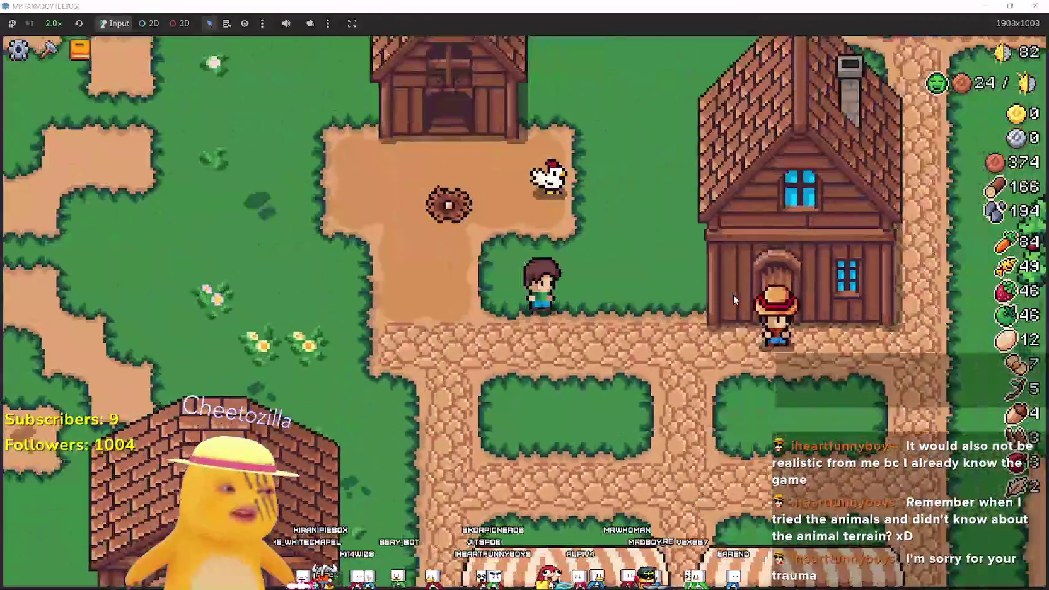
key("s")
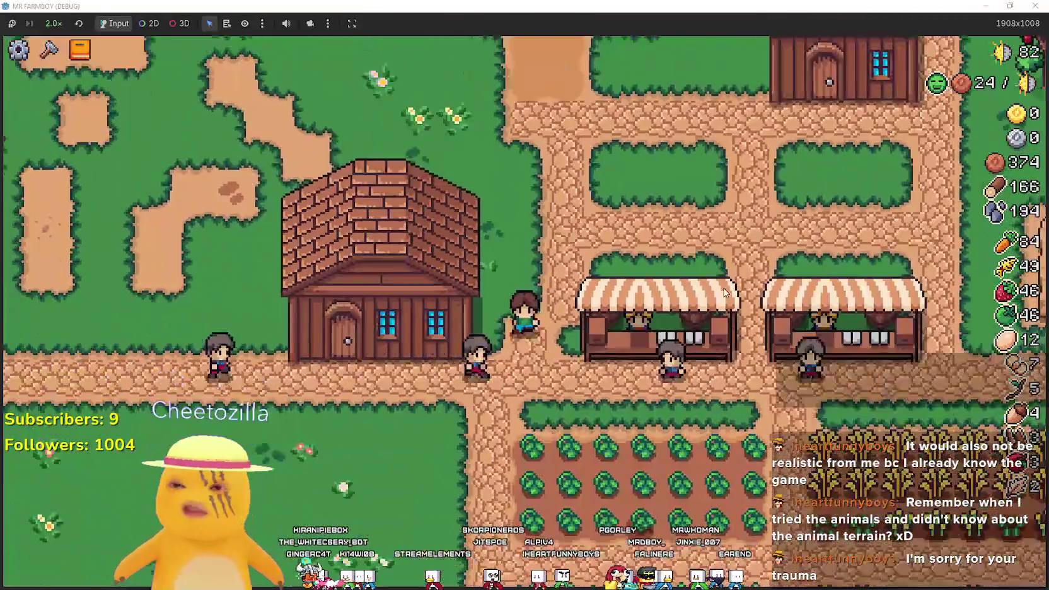
key("s")
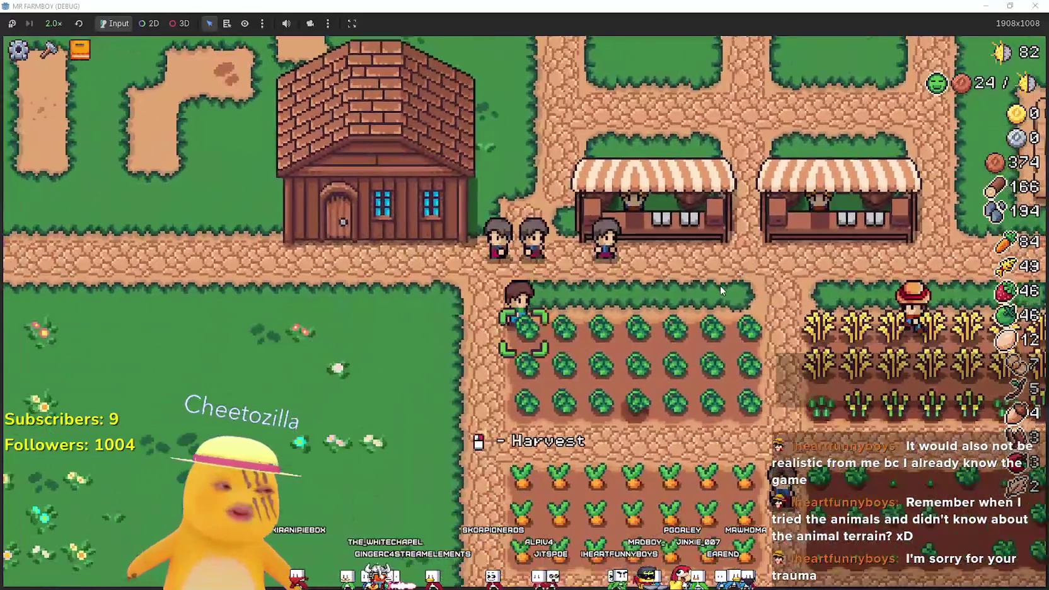
key("w")
key("a")
- Build a Market stall from the crafting menu at the farmer's spot on the grass
key("c")
key("w")
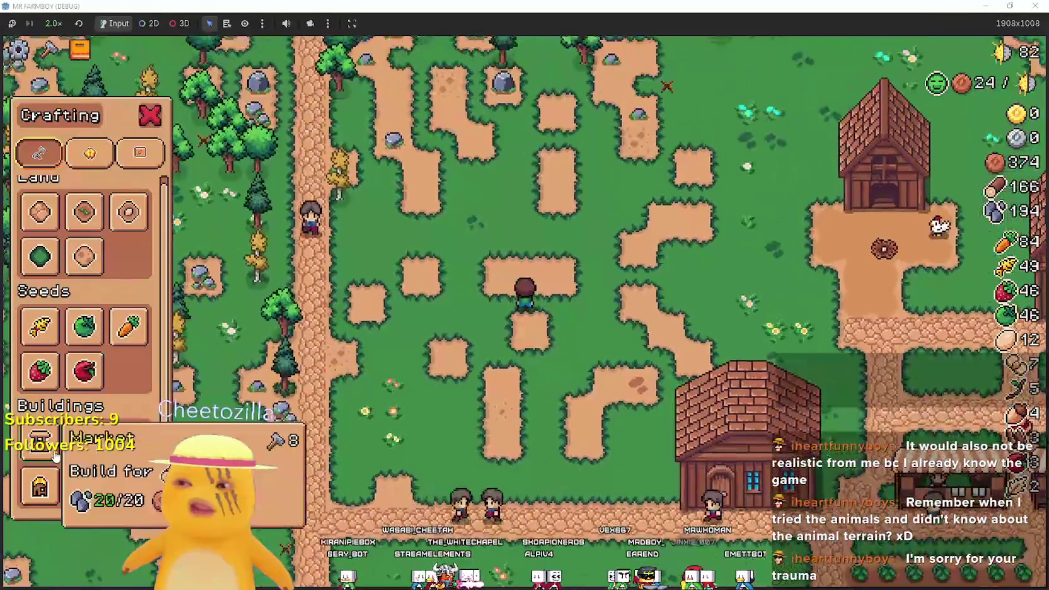
left_click(40, 441)
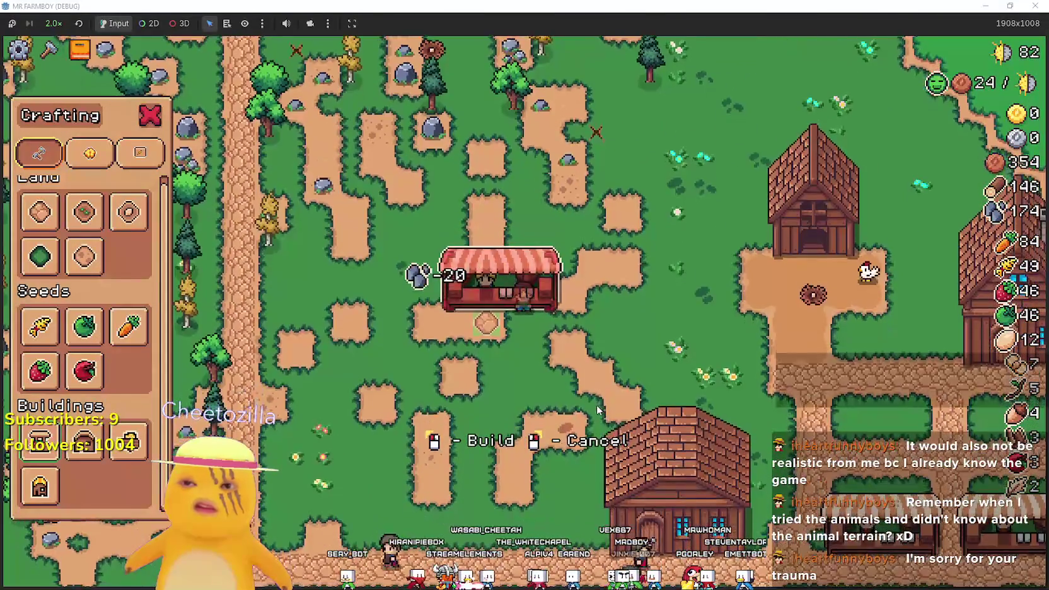
left_click(598, 411)
- Walk the farmer around the new market stall and along the nearby paths
key("a")
key("d")
key("w")
key("s")
key("d")
key("w")
key("a")
key("s")
key("s")
key("d")
key("a")
key("w")
key("s")
key("d")
key("s")
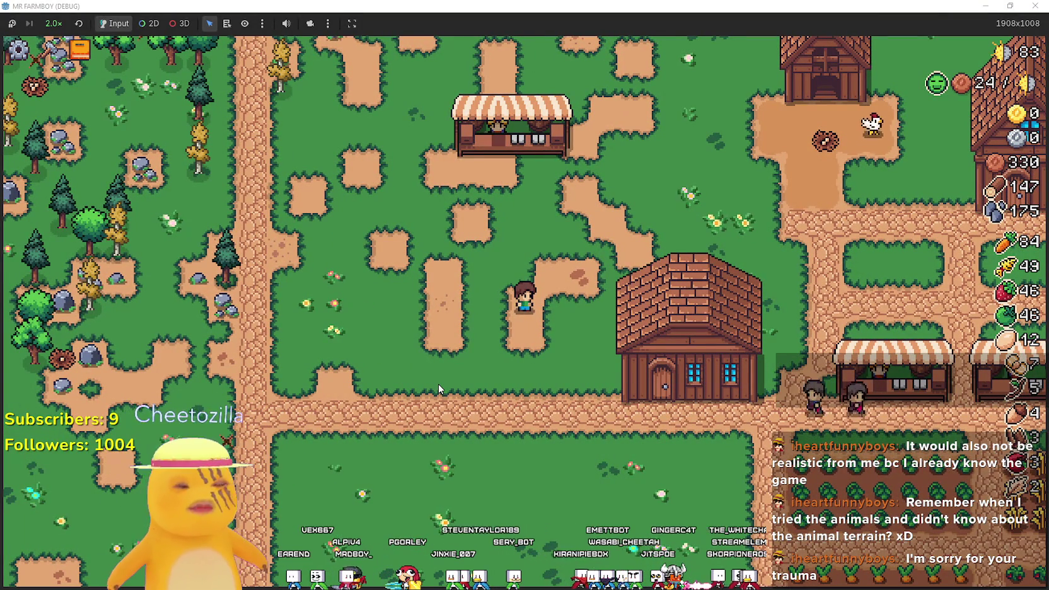
- Read the Market node on the Buildings page of the Advancements tree, then close it
key("w")
key("Tab")
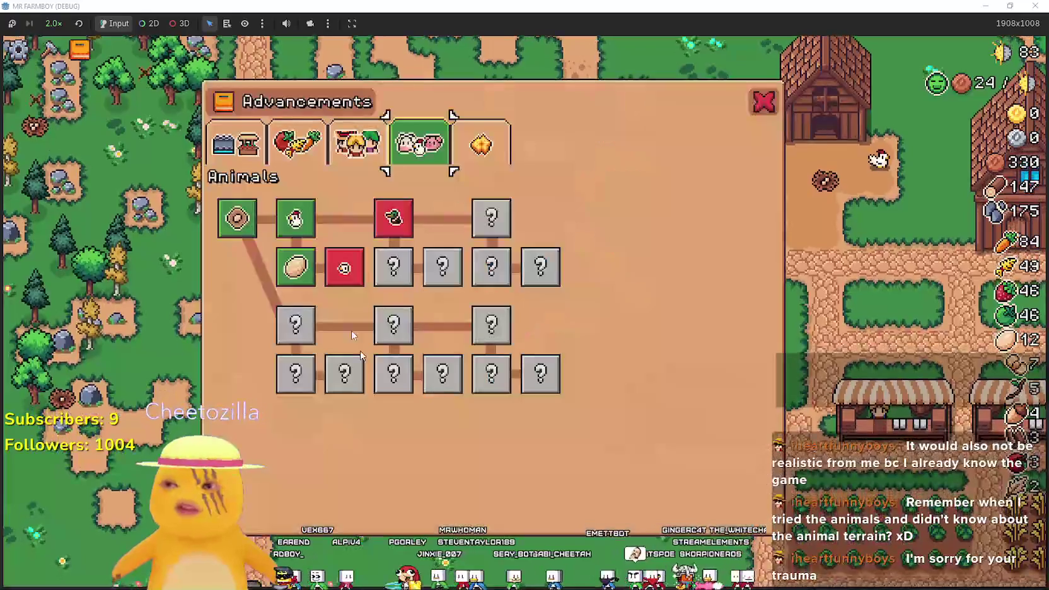
left_click(296, 143)
left_click(217, 156)
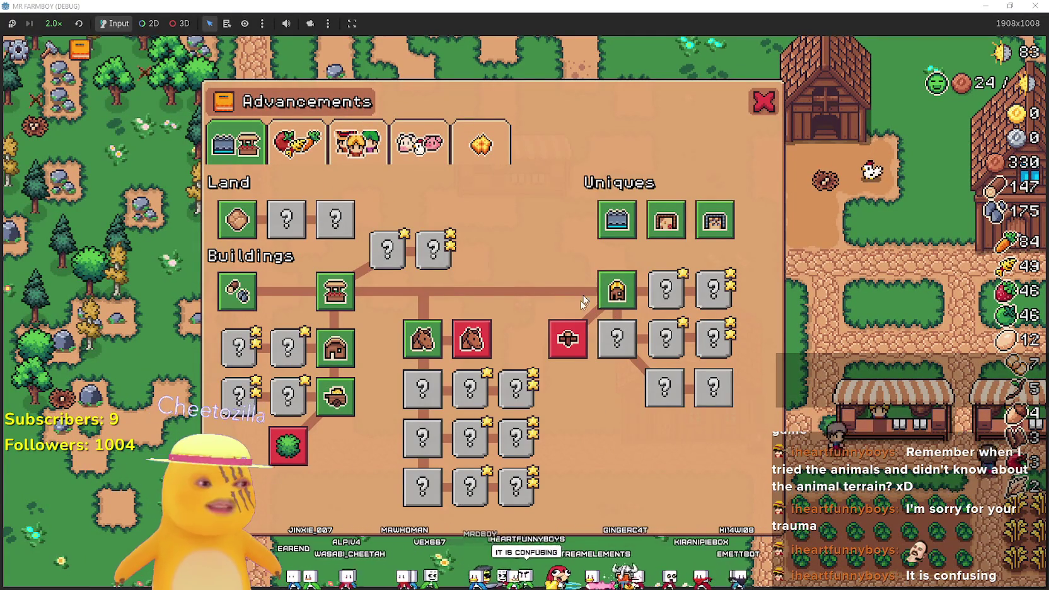
mouse_move(325, 351)
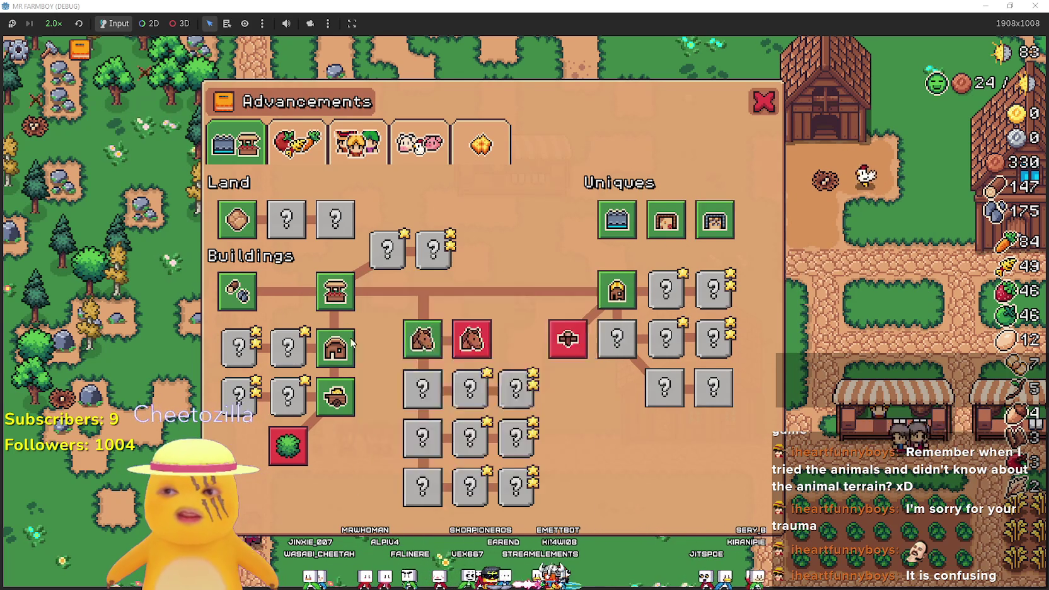
mouse_move(329, 285)
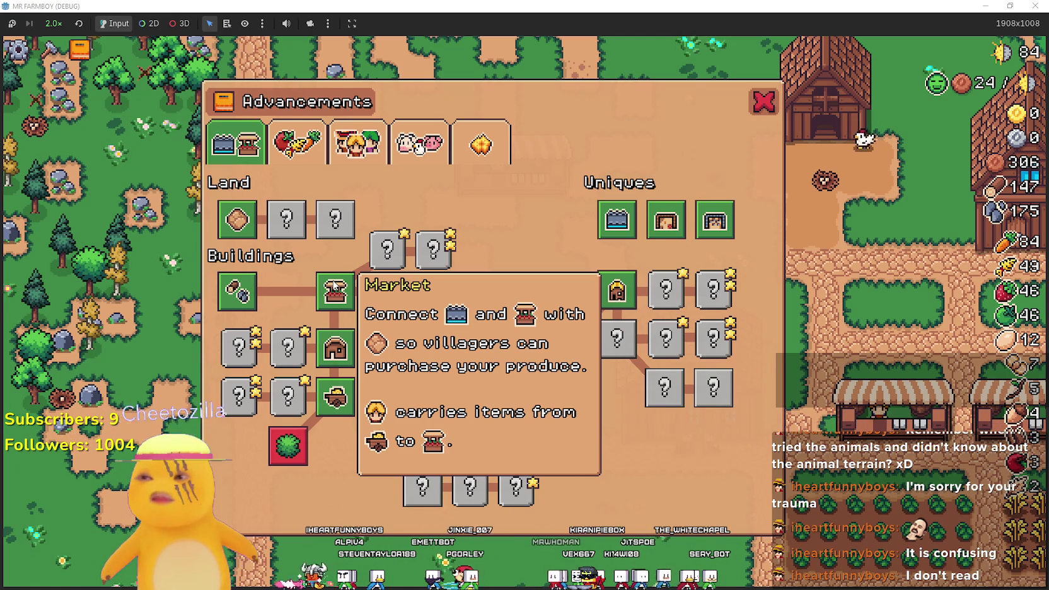
left_click(762, 107)
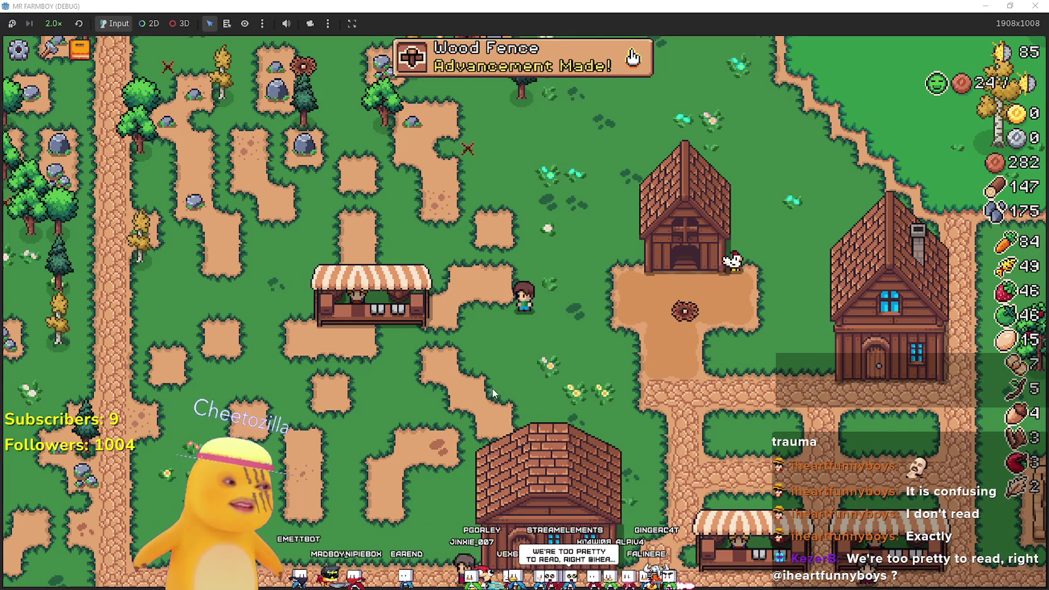
- Walk the farmer around behind the barn and back beside the new market stall
scroll(500, 380, "down", 3)
scroll(512, 366, "up", 3)
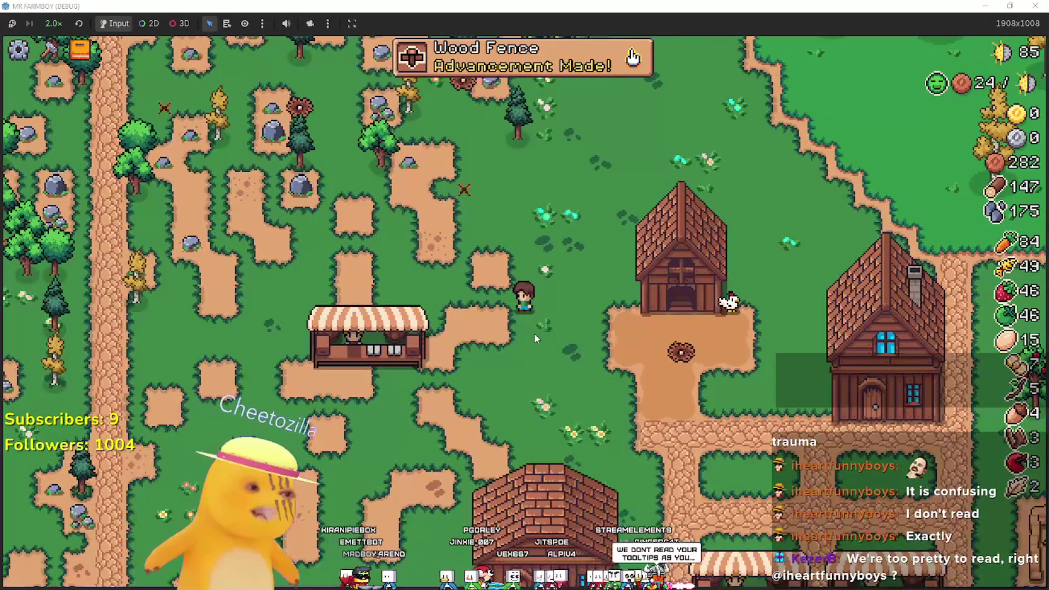
key("d")
key("w")
key("s")
key("a")
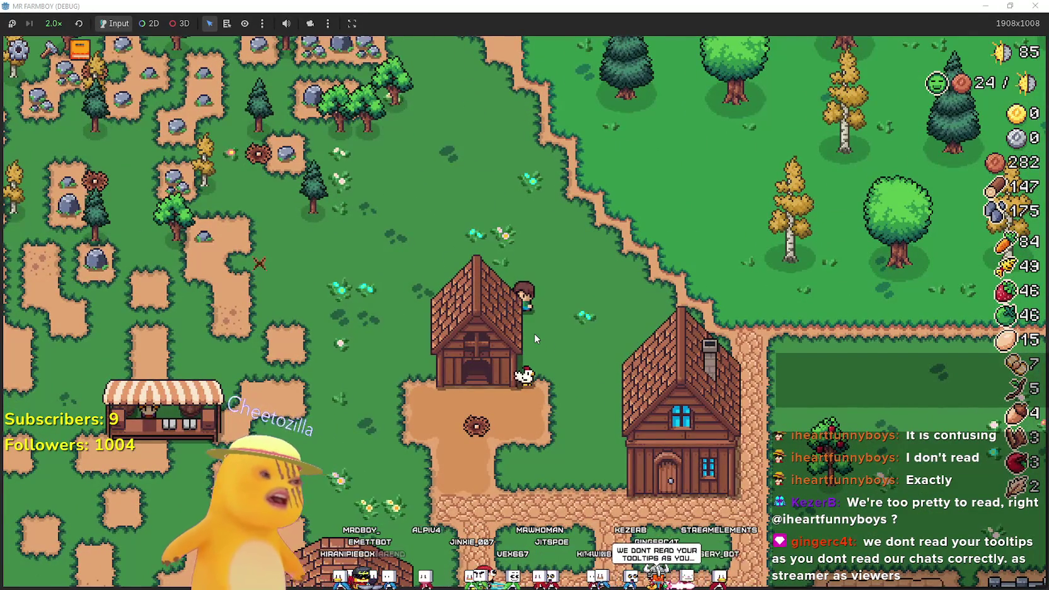
key("s")
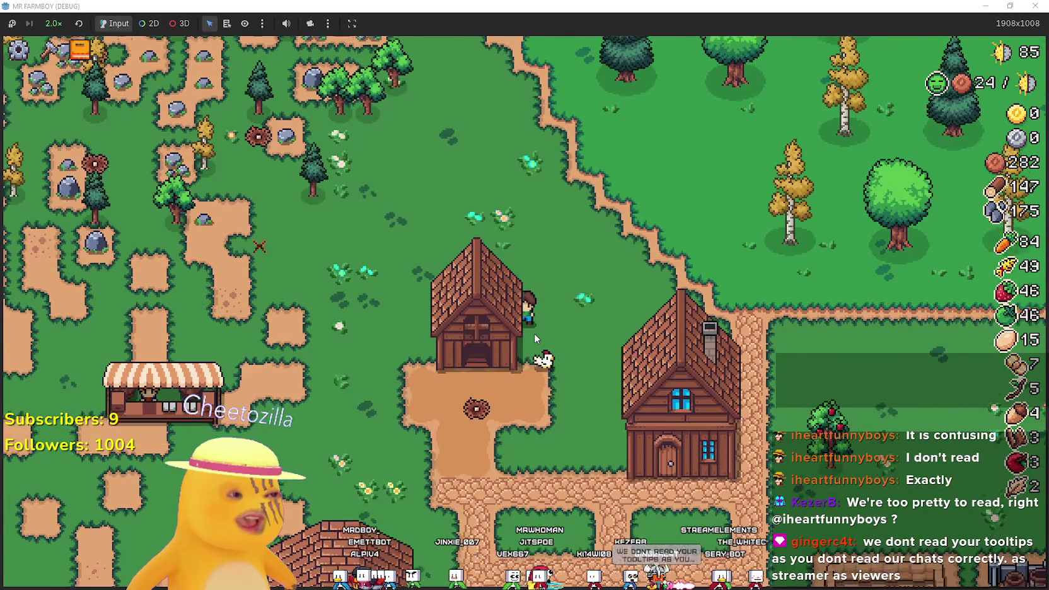
key("a")
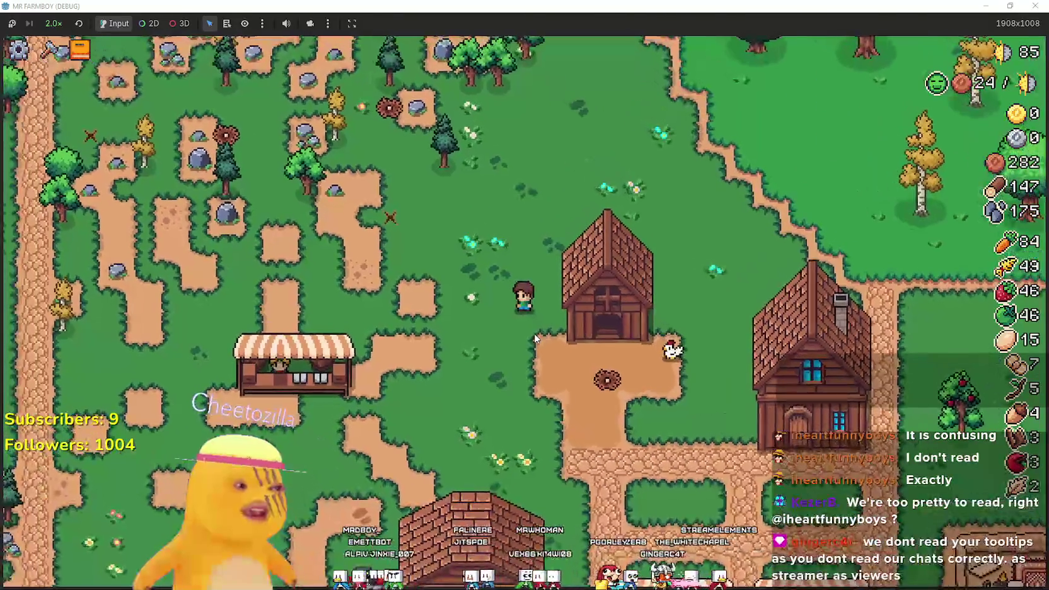
key("s")
key("a")
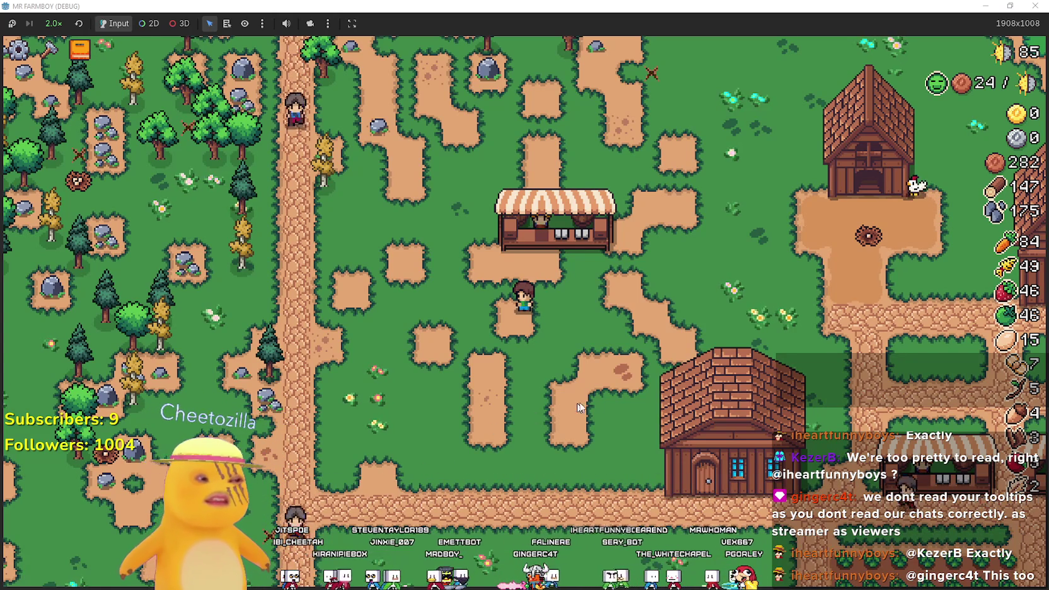
key("d")
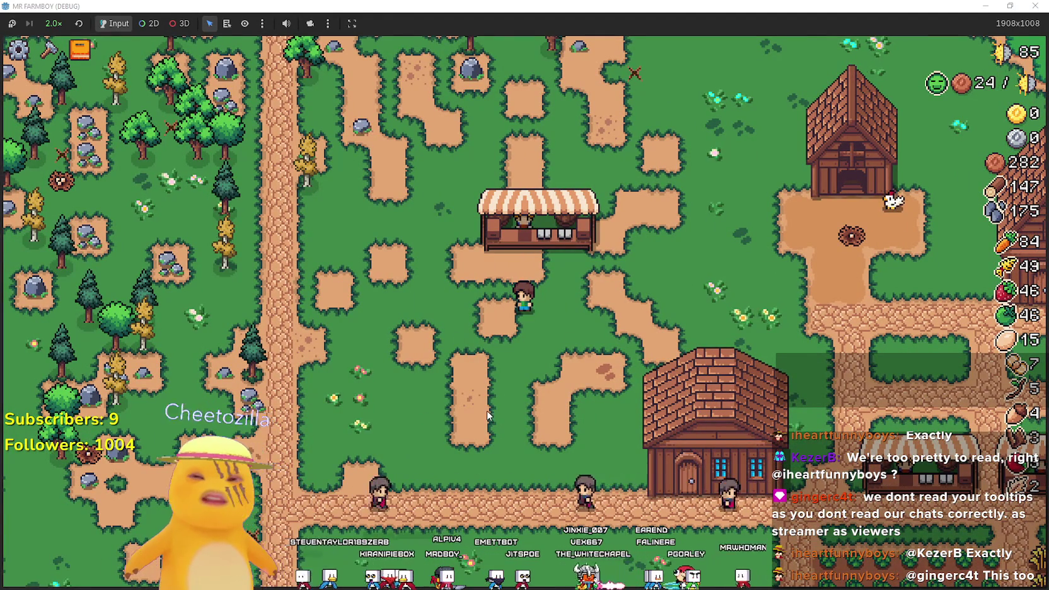
key("d")
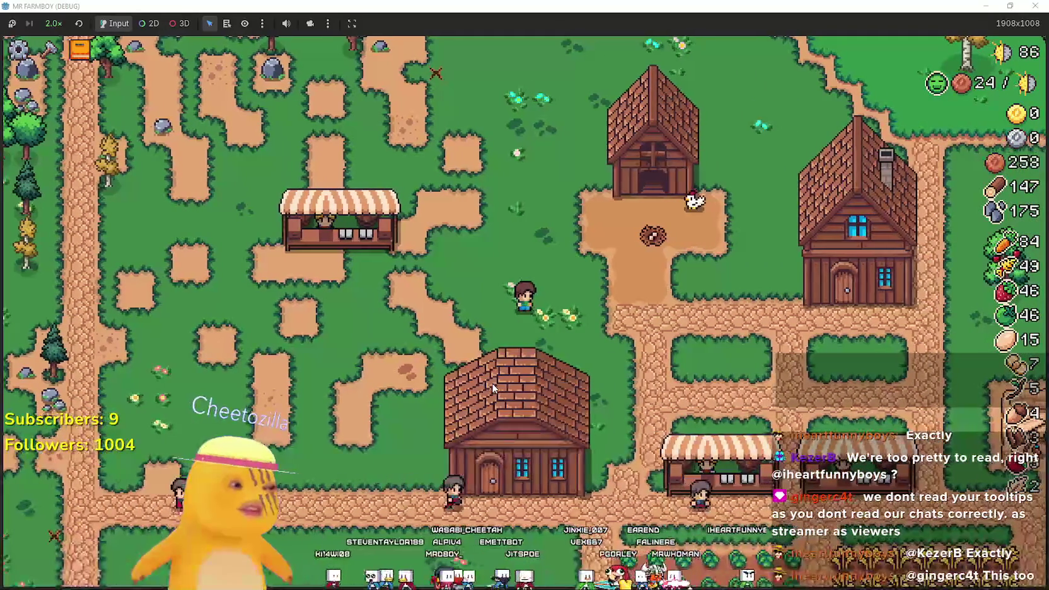
- Lay cobblestone path tiles from the new market stall west to the main dirt road
key("c")
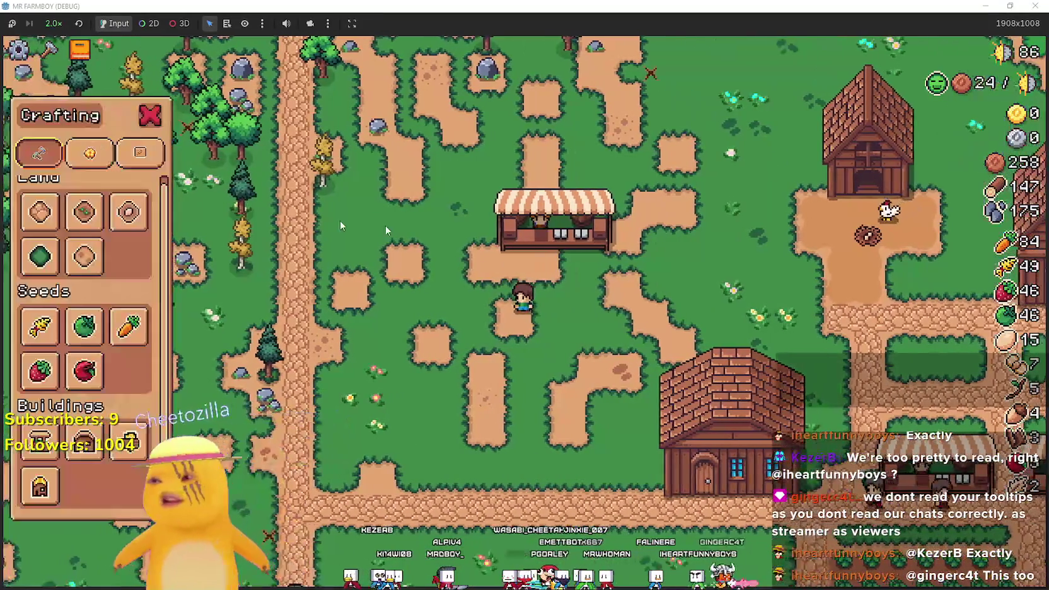
left_click(40, 212)
key("d")
left_click(349, 387)
key("a")
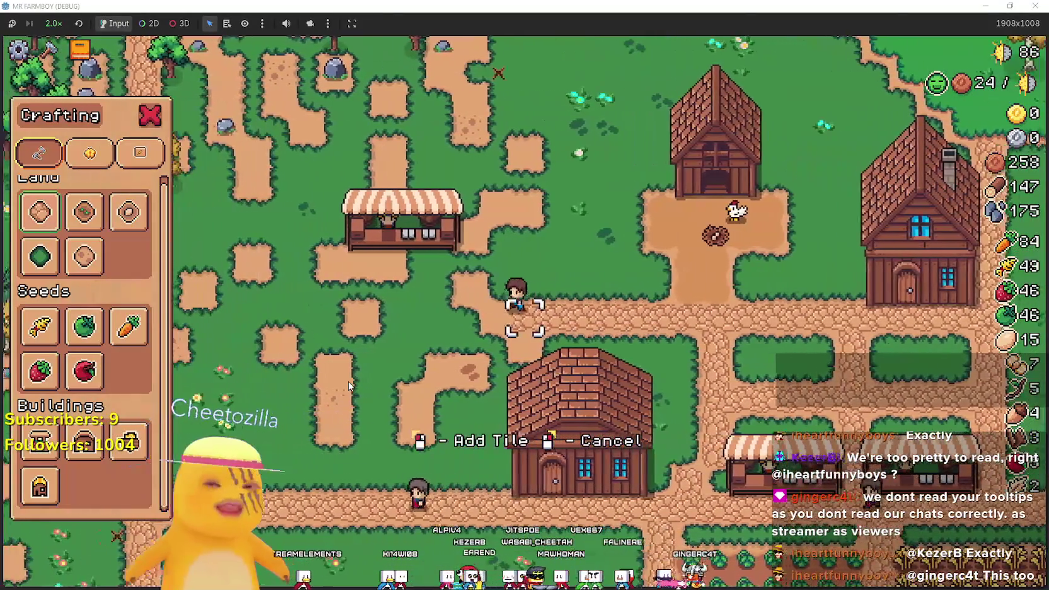
key("a")
key("w")
key("a")
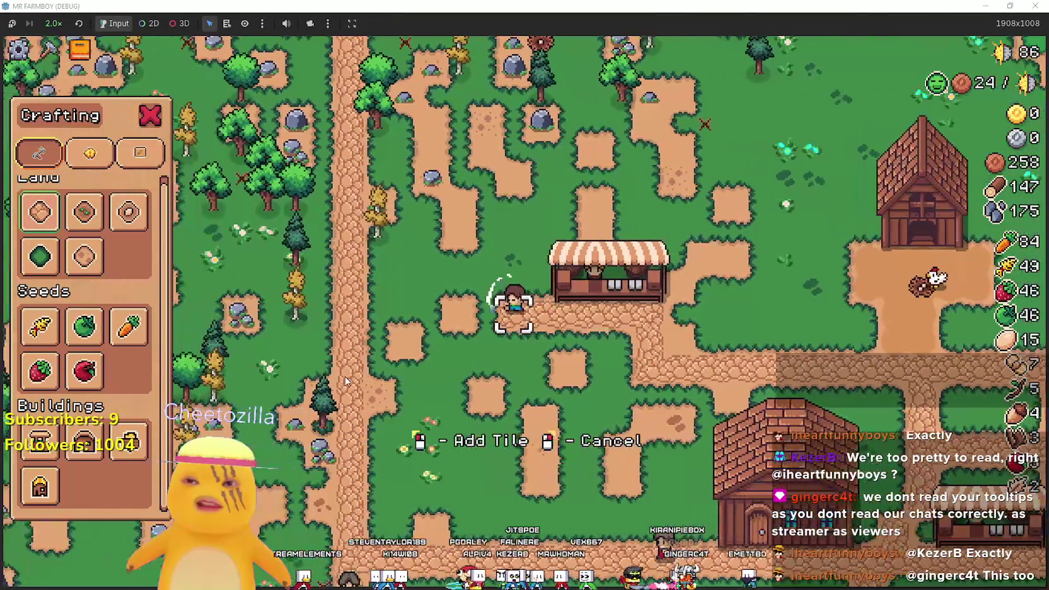
key("a")
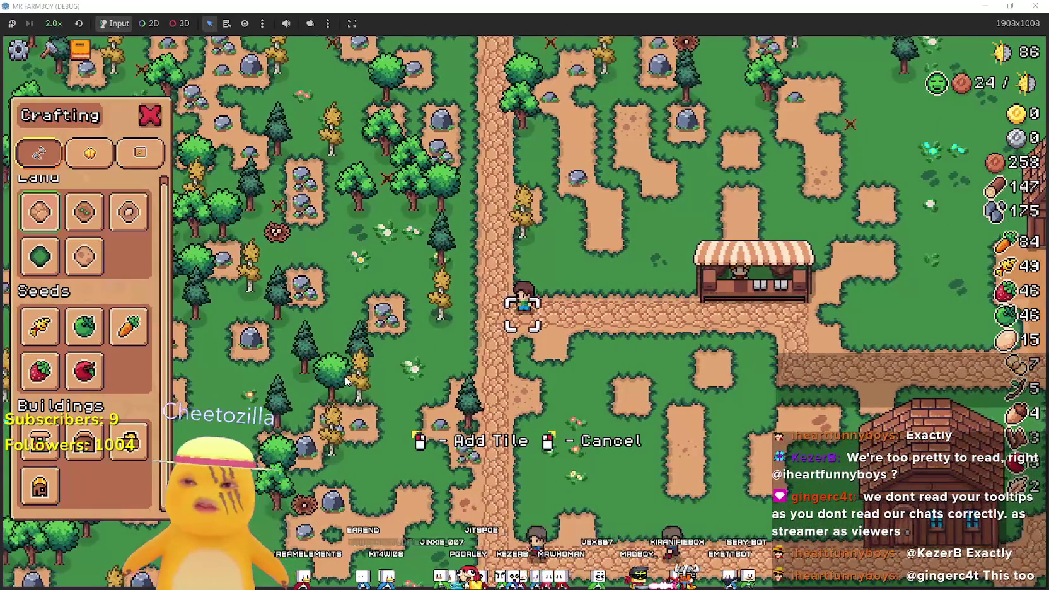
right_click(344, 375)
key("d")
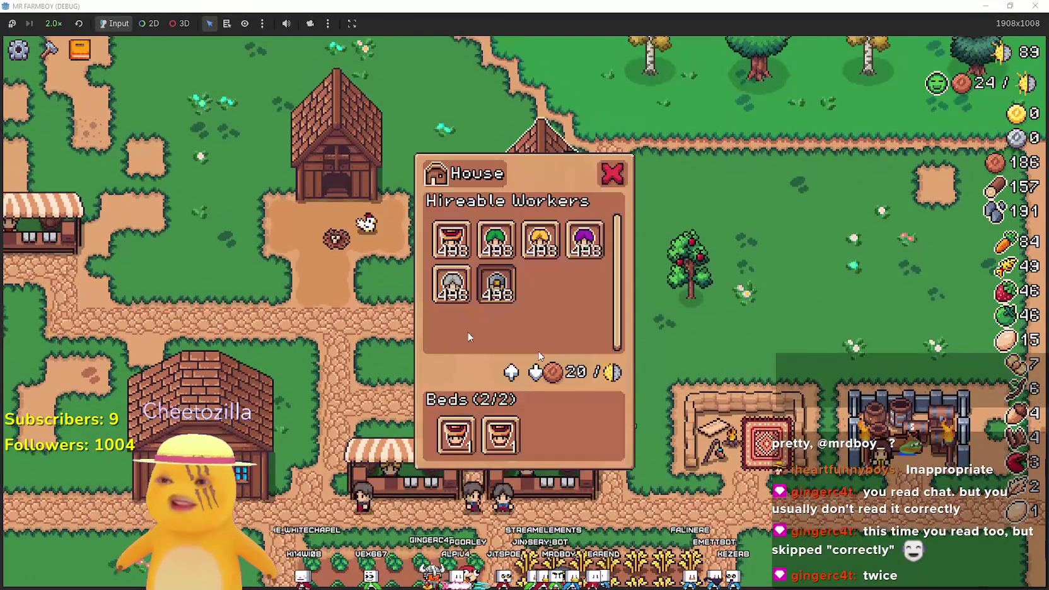
- Check the miner entry in the House's Hireable Workers list
mouse_move(504, 295)
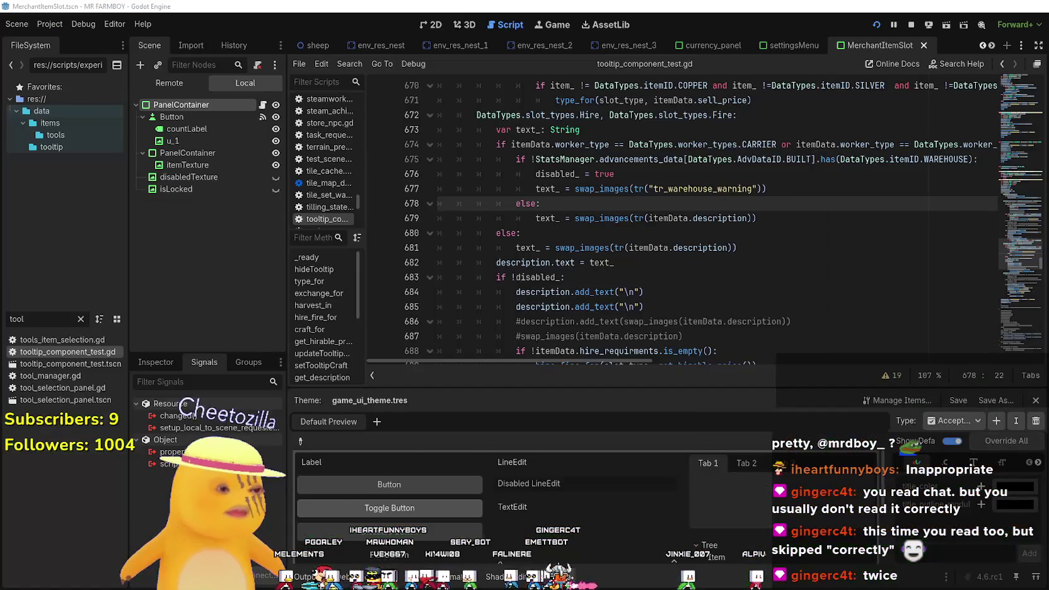
- Back in the script editor, review the hire tooltip's warehouse warning lines 673–677
key("alt+Tab")
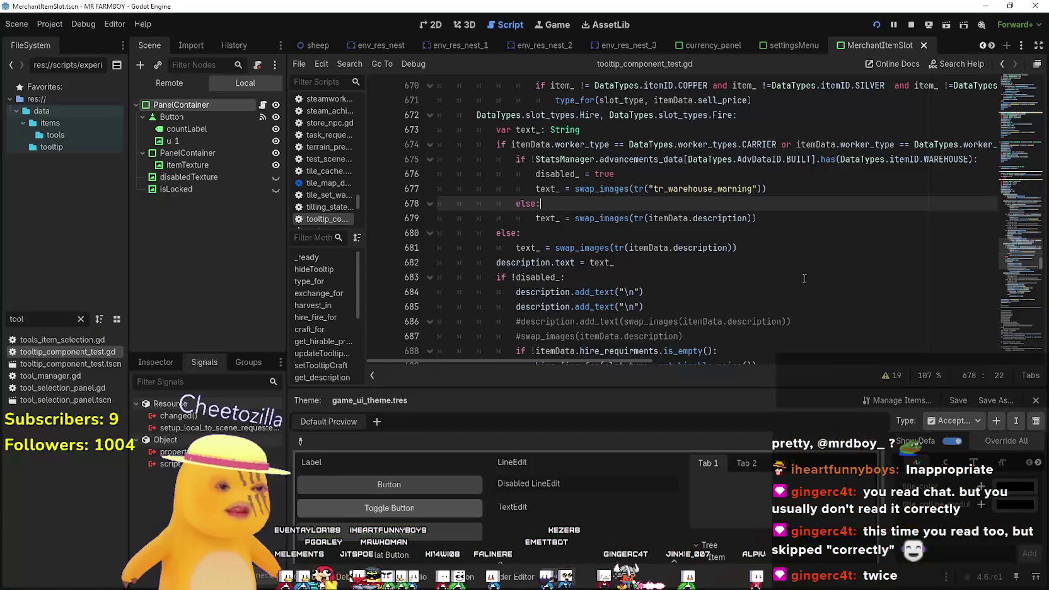
left_click(558, 218)
scroll(567, 214, "up", 2)
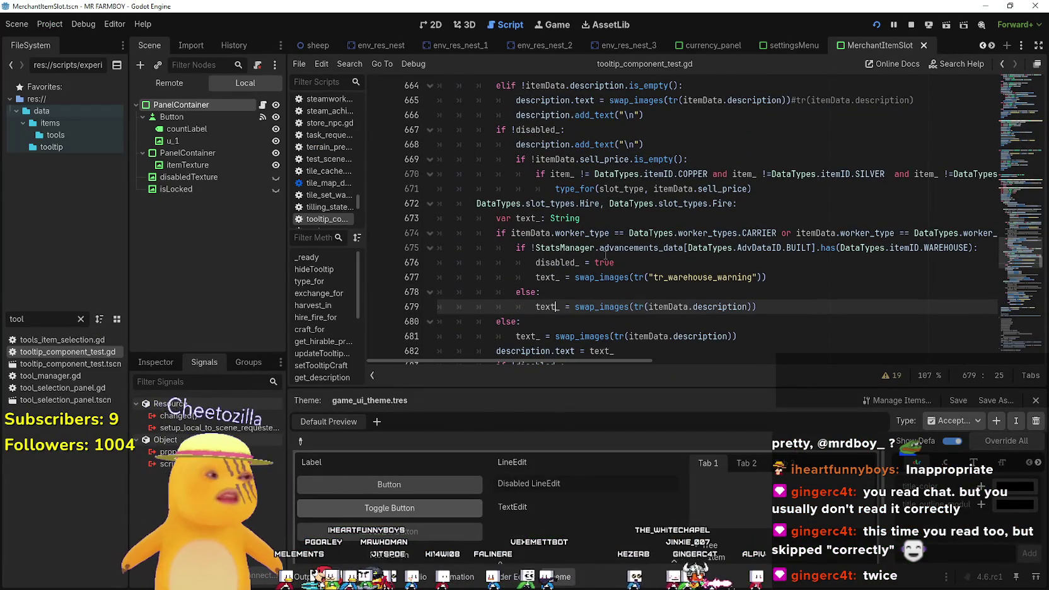
left_click(603, 224)
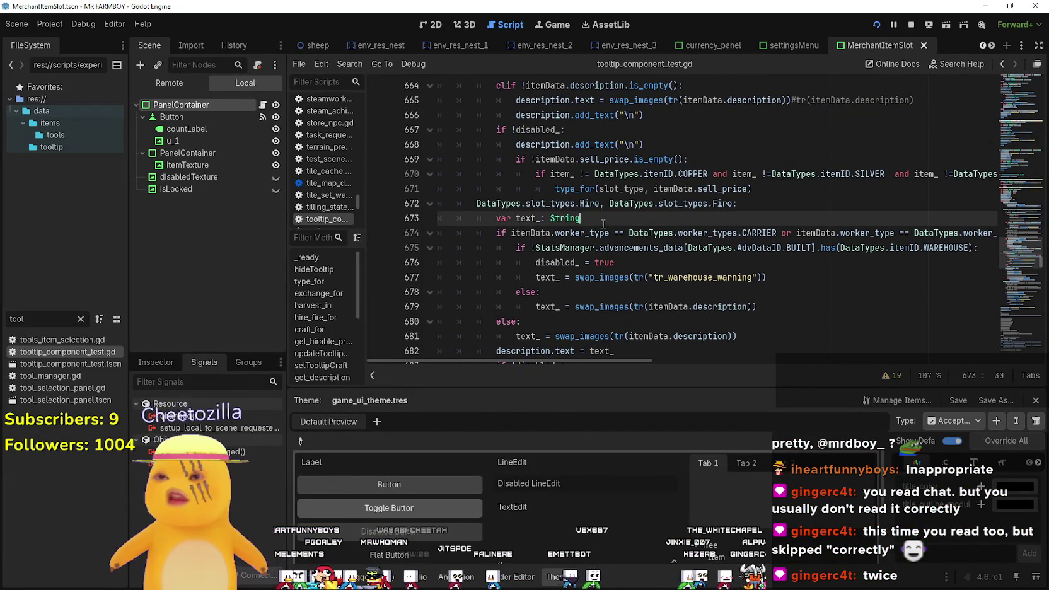
left_click_drag(972, 232, 1003, 234)
left_click(981, 232)
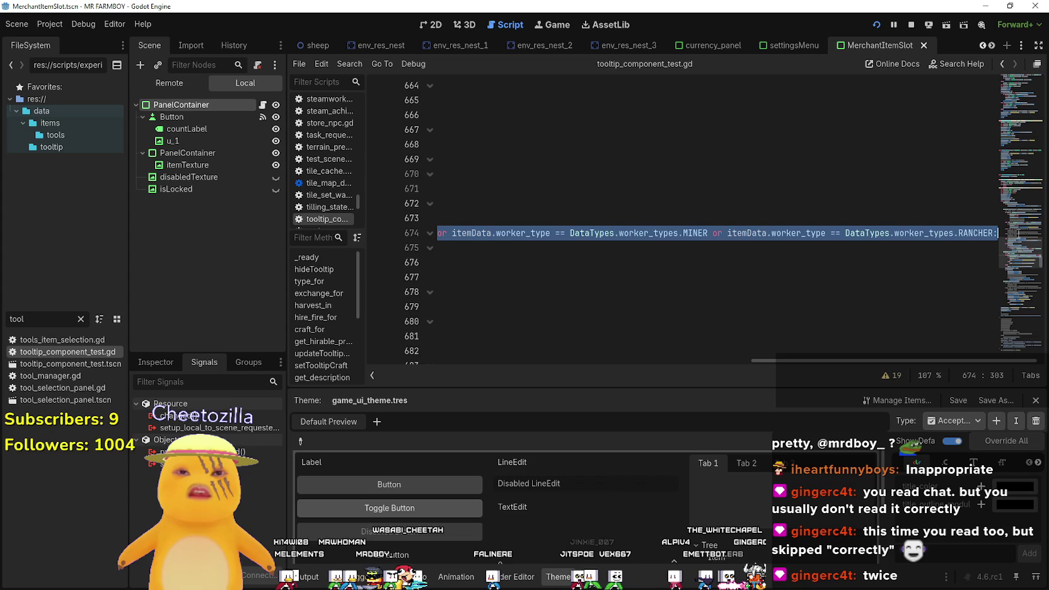
left_click_drag(928, 361, 411, 343)
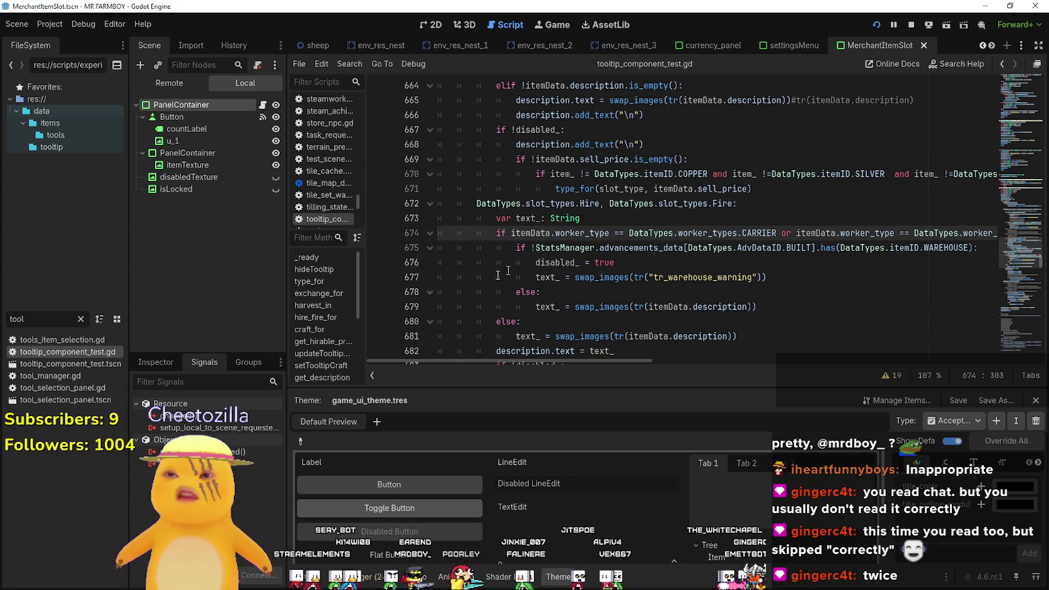
- Paste the 'elif item_id == DataTypes.itemID.MINER ... current_farm_island' condition as new line 678
left_click(801, 283)
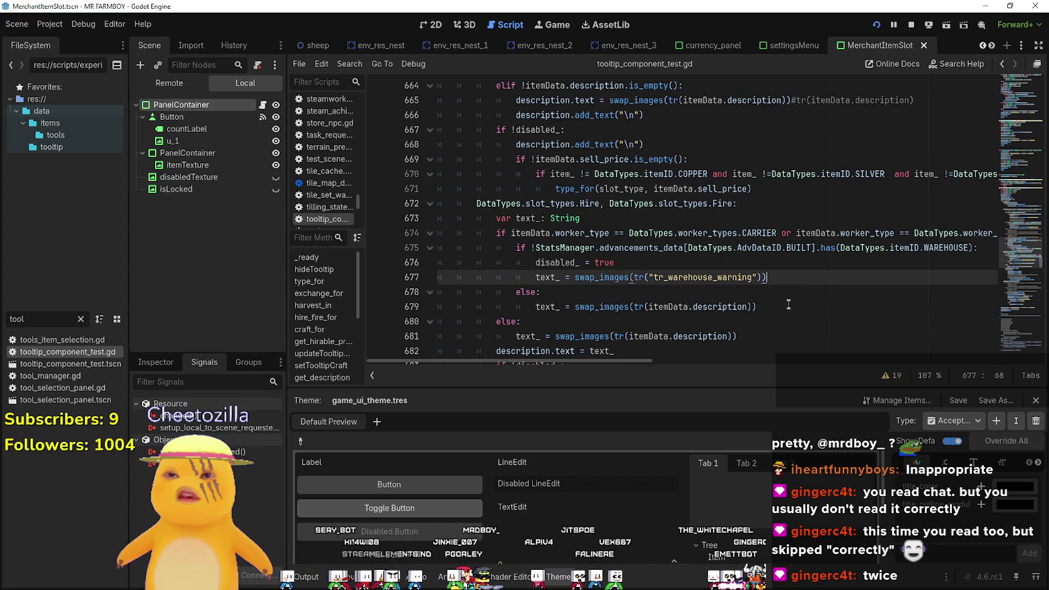
key("Return")
left_click_drag(535, 292, 395, 293)
type("elif item_id == DataTypes.itemID.MINER and SaveGameManager.current_farm_island.island_ID == DataTypes.scenes.ISLAND_1 and GameManager.current_king_request < 2:")
left_click_drag(600, 292, 382, 282)
left_click(440, 292)
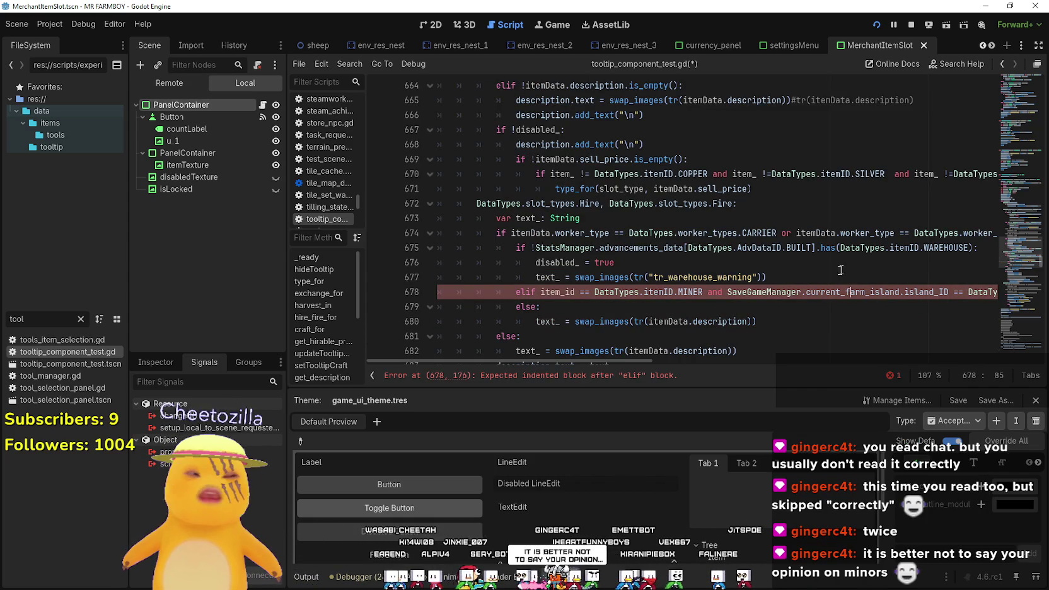
- Copy the disable and warning lines 676–677 into the new miner elif branch
mouse_move(791, 276)
left_mouse_down()
mouse_move(567, 268)
mouse_move(454, 249)
mouse_move(457, 263)
left_mouse_up()
left_click(677, 376)
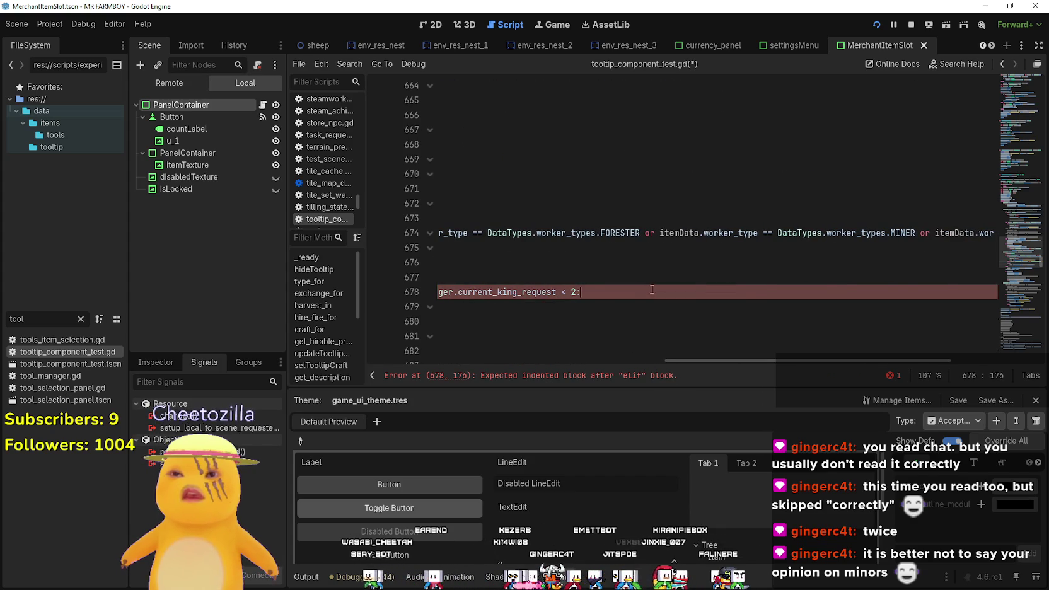
key("Return")
key("shift+Home")
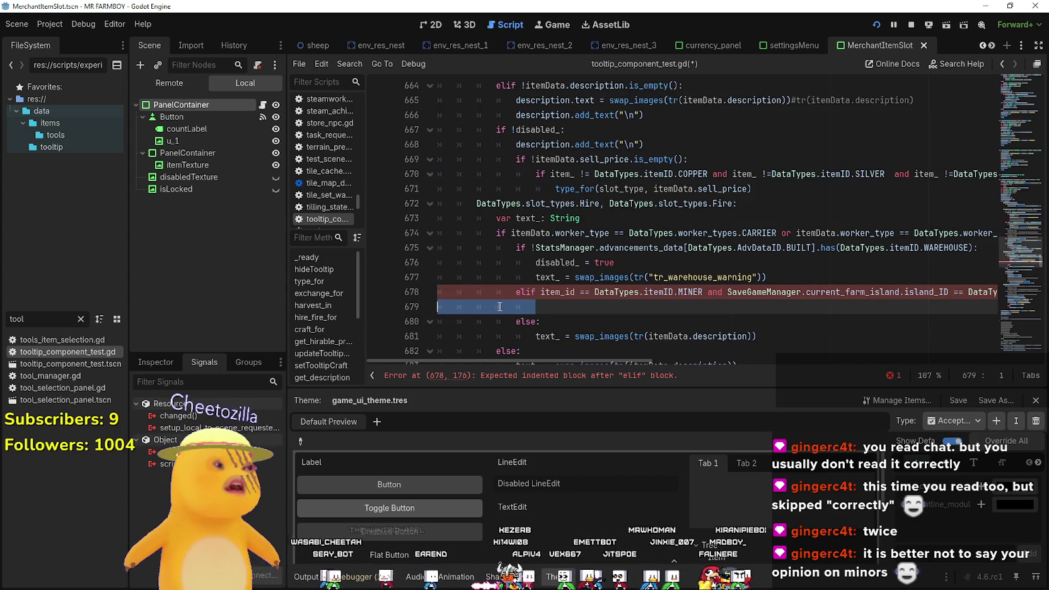
type("disabled_ = true \t\t\t\t\ttext_ = swap_images(tr(\"tr_warehouse_warning\"))")
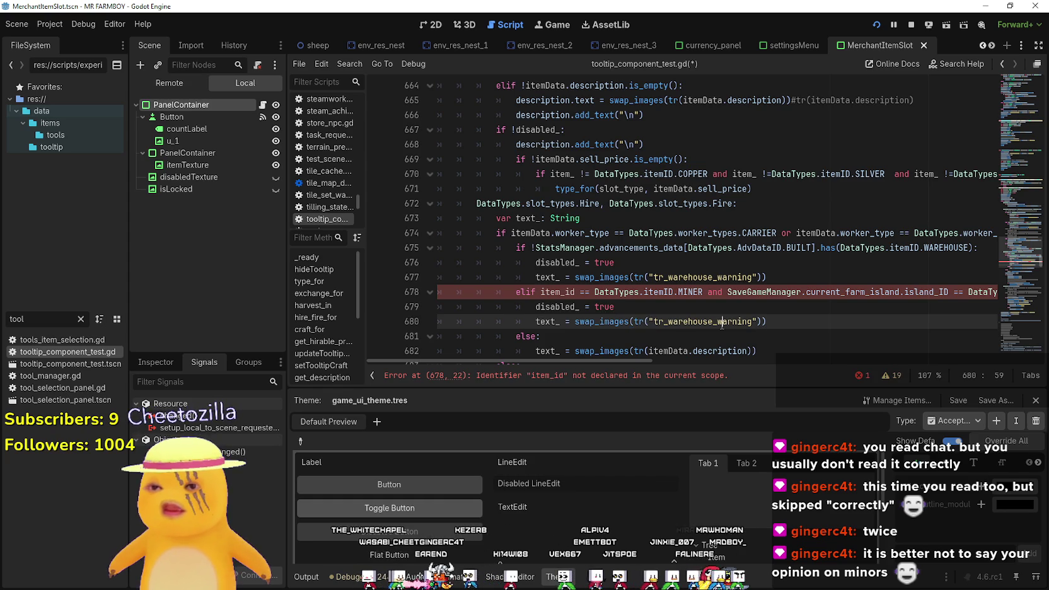
left_click(783, 313)
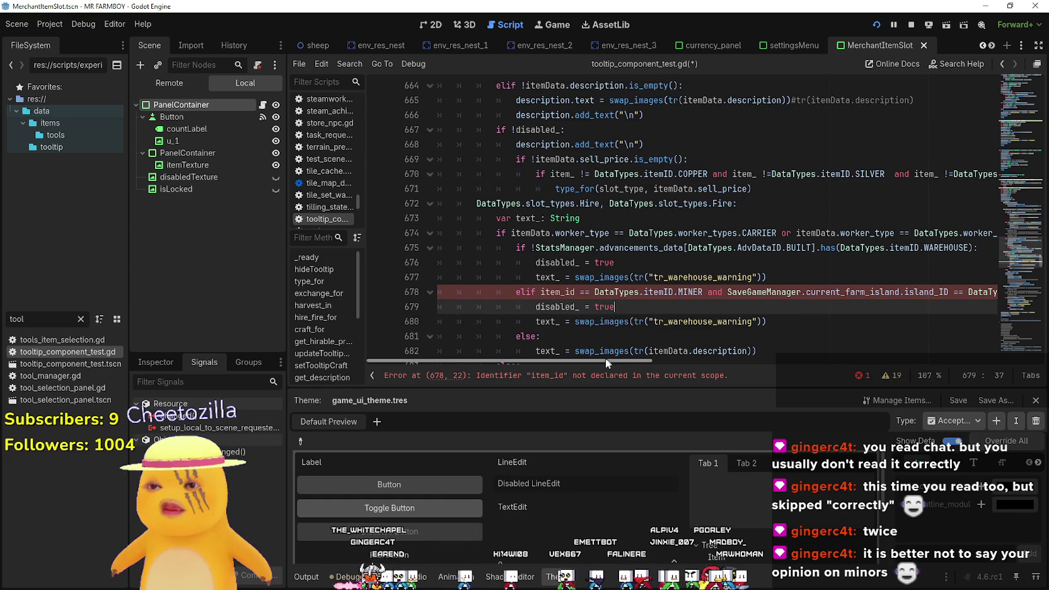
- Replace item_id with itemData.worker_type in the line-678 elif condition
double_click(558, 292)
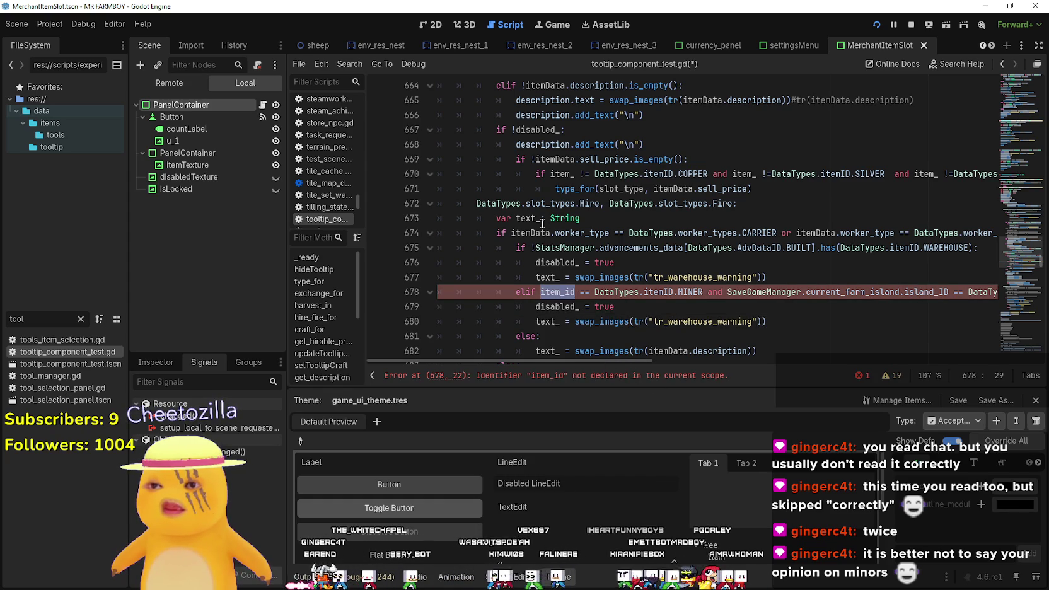
left_click_drag(511, 232, 609, 233)
key("ctrl+c")
double_click(549, 292)
key("ctrl+v")
mouse_move(604, 364)
left_mouse_down()
mouse_move(825, 361)
mouse_move(556, 362)
left_mouse_up()
- Select the tr_warehouse_warning key on line 680 and switch to the localization spreadsheet
left_click(687, 321)
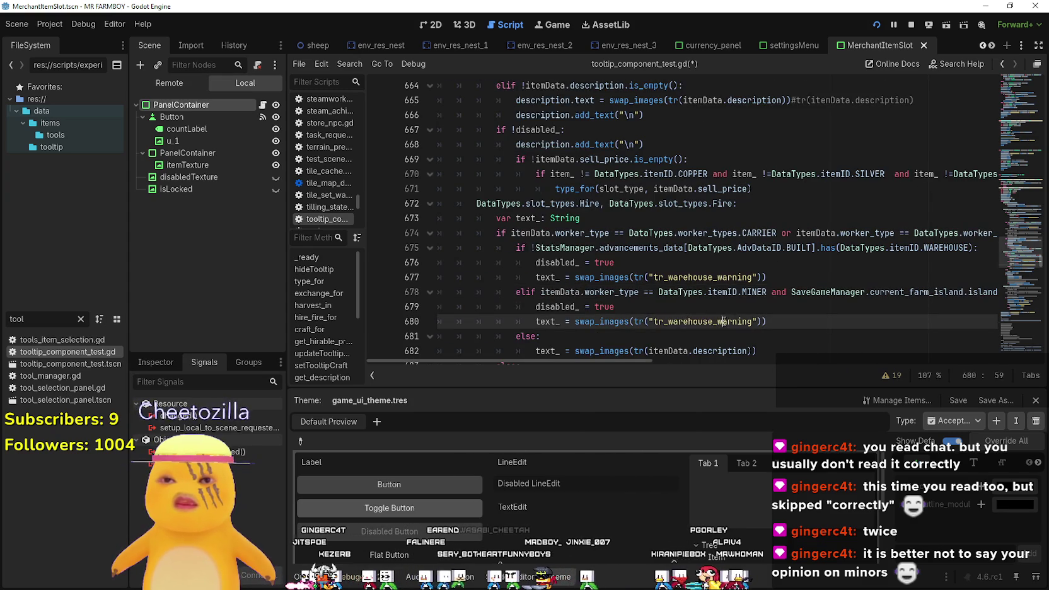
double_click(724, 320)
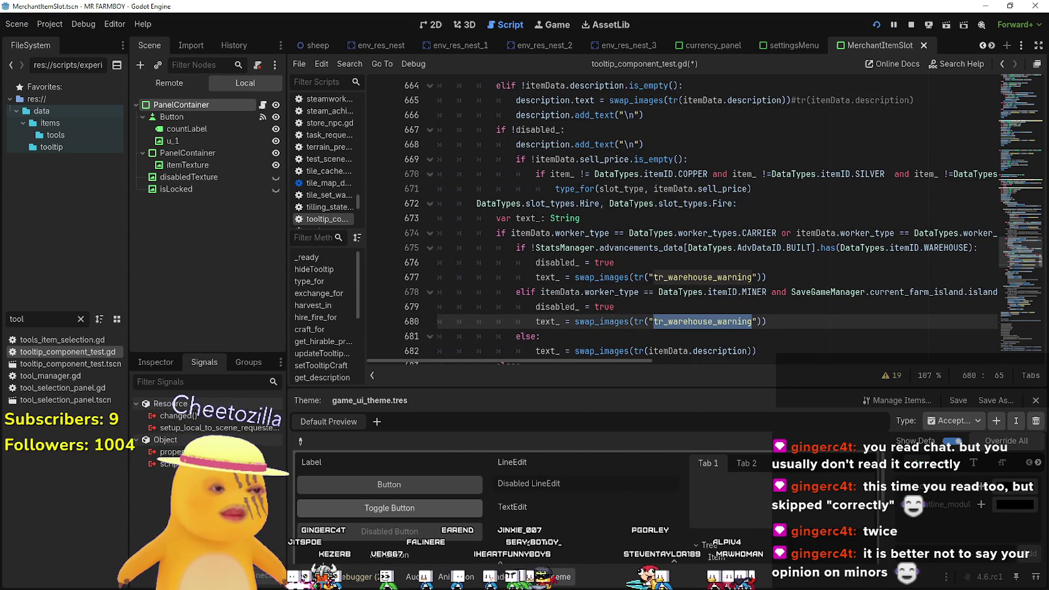
key("alt+Tab")
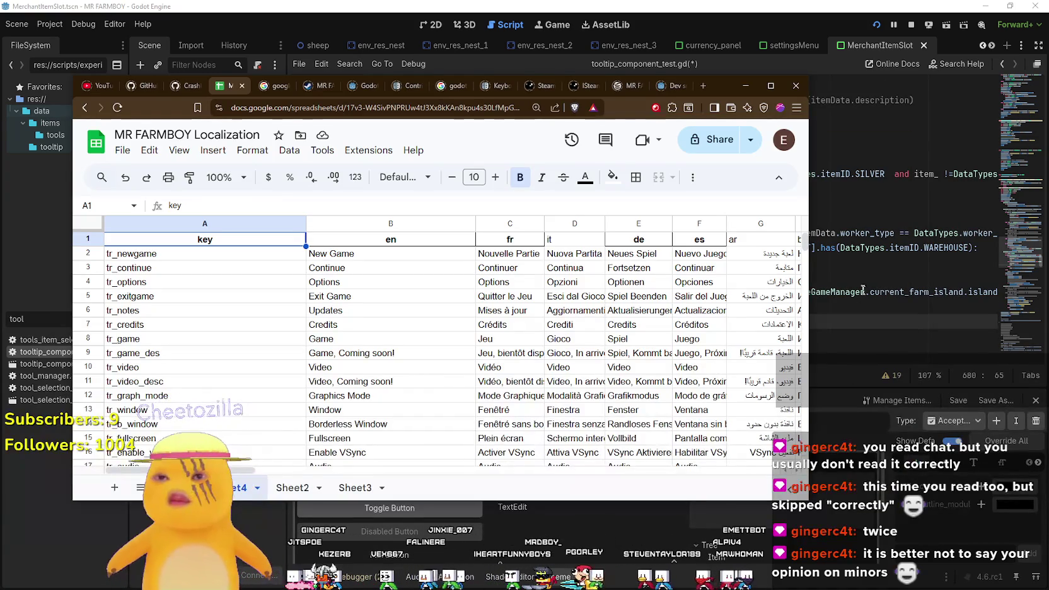
- Add the key tr_miner_island_1_warning in cell A894 of the Localization sheet
mouse_move(804, 258)
left_mouse_down()
mouse_move(800, 372)
mouse_move(768, 425)
left_mouse_up()
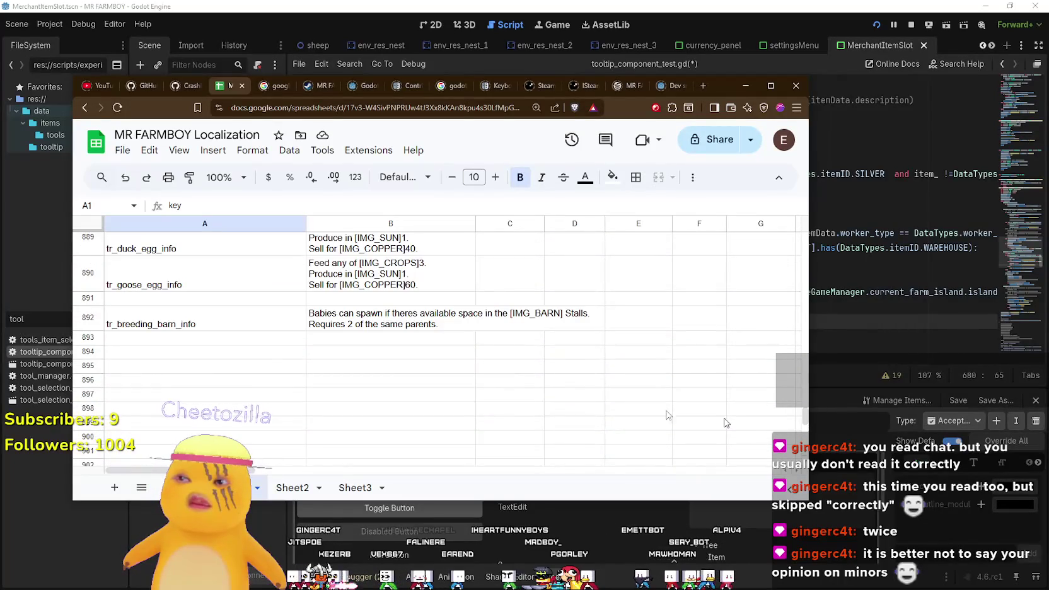
key("Return")
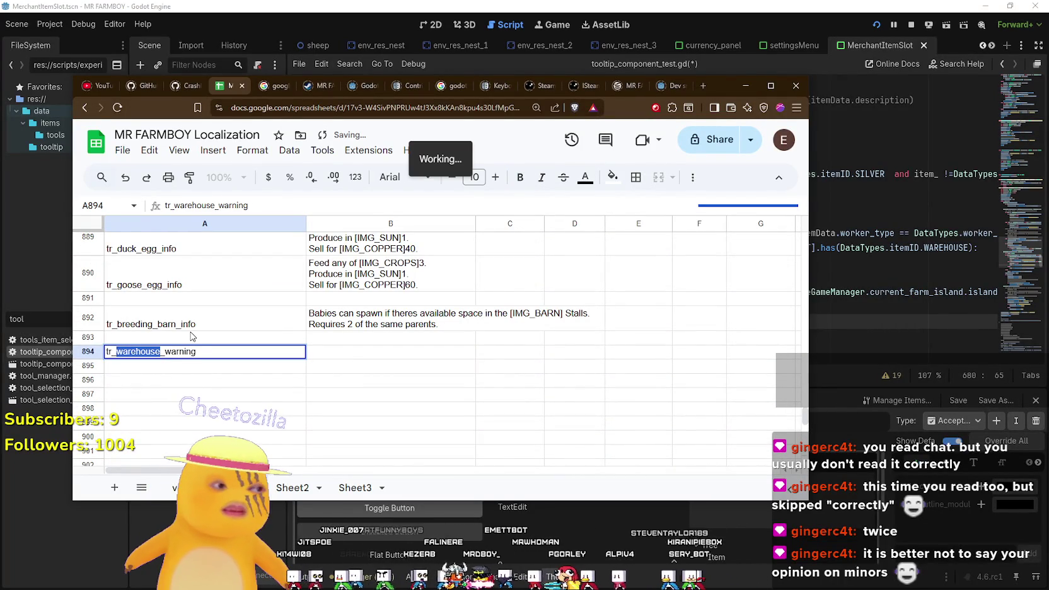
type("islan")
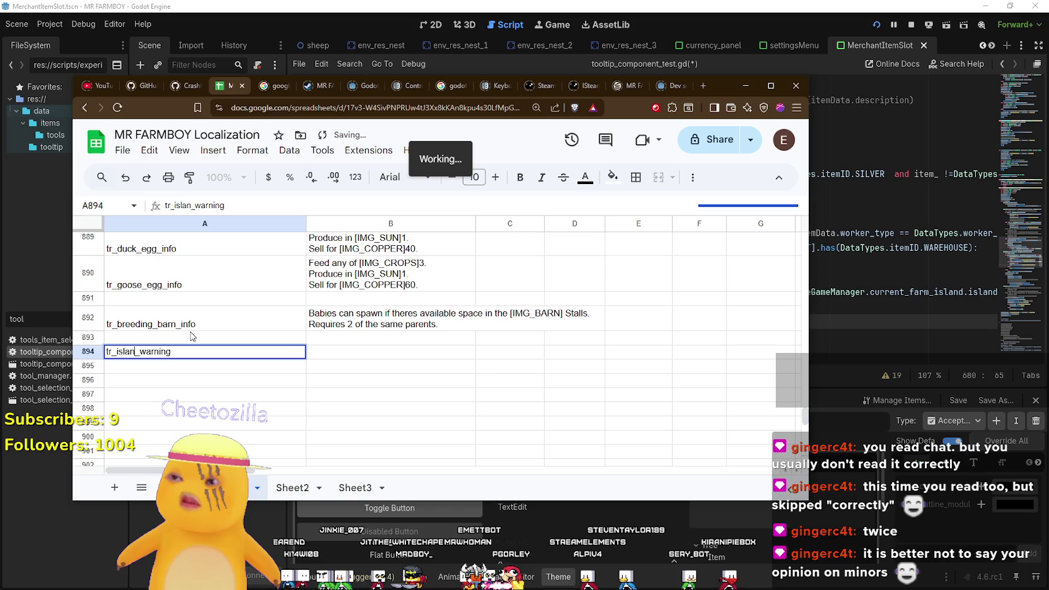
type("d")
key("BackSpace")
key("BackSpace")
key("BackSpace")
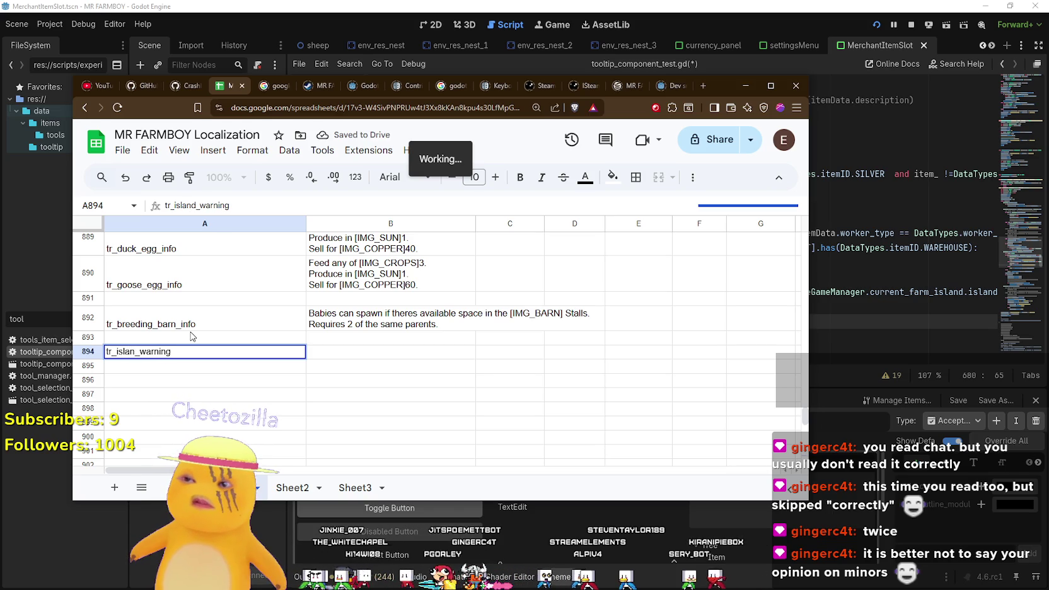
type("r_miner_island_1_")
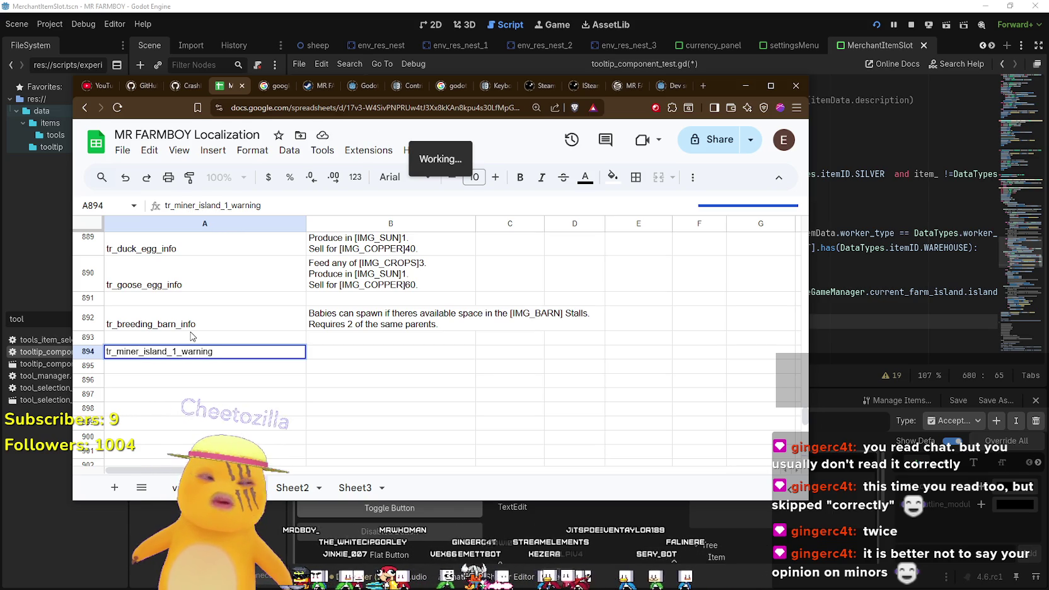
left_click(160, 356)
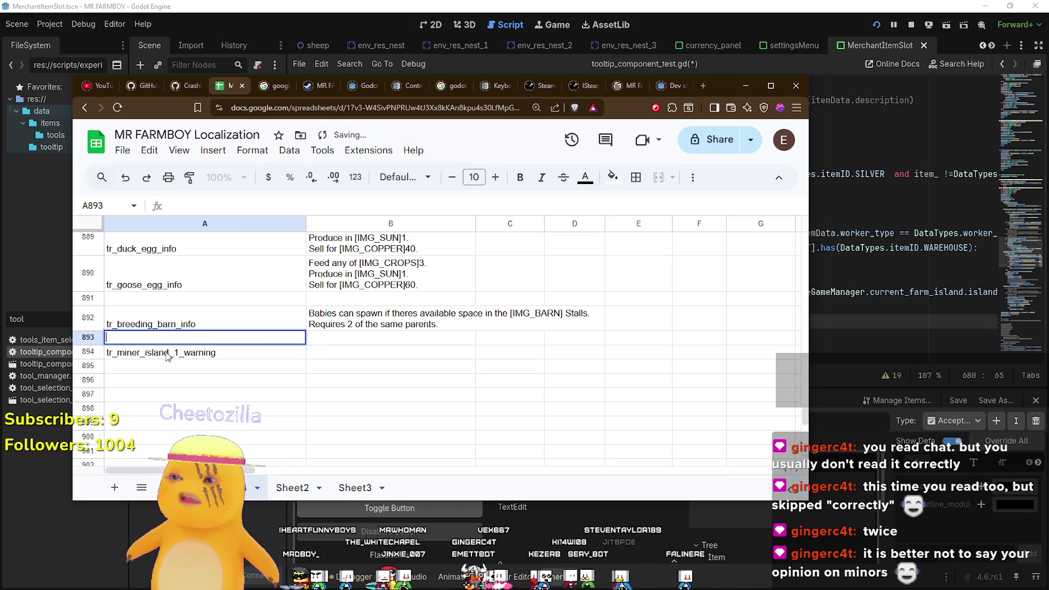
- Glance back at the script, then enter placeholder English text 'Y' in B894
key("alt+Tab")
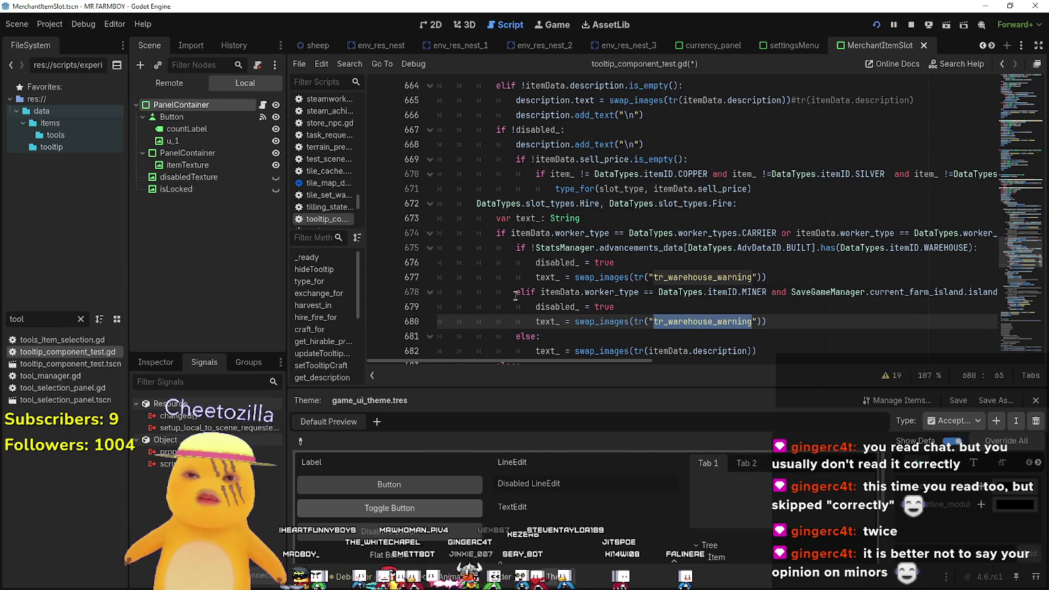
key("alt+Tab")
left_click(343, 358)
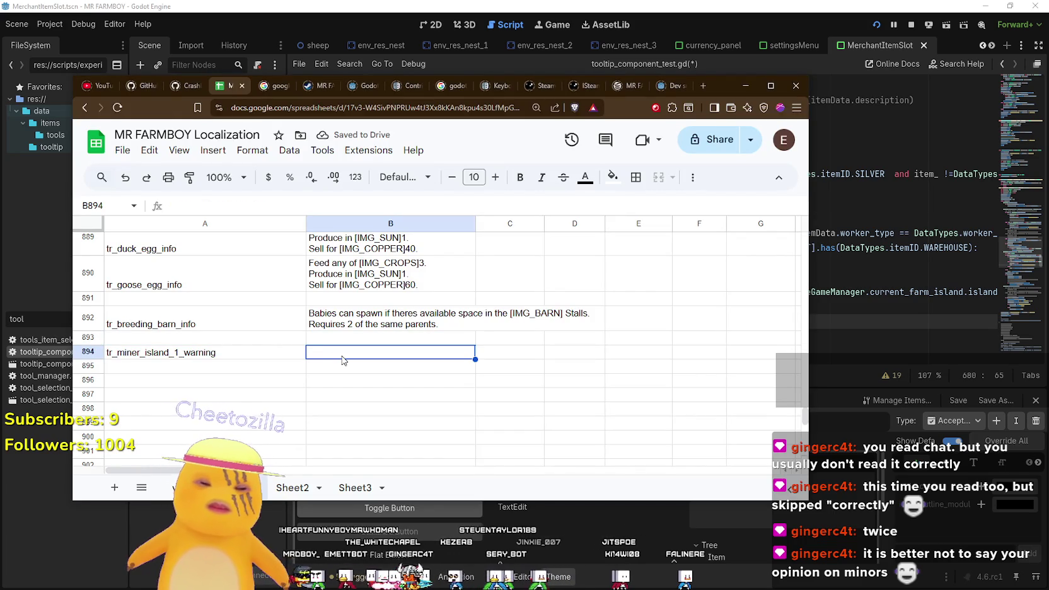
type("You")
key("BackSpace")
key("BackSpace")
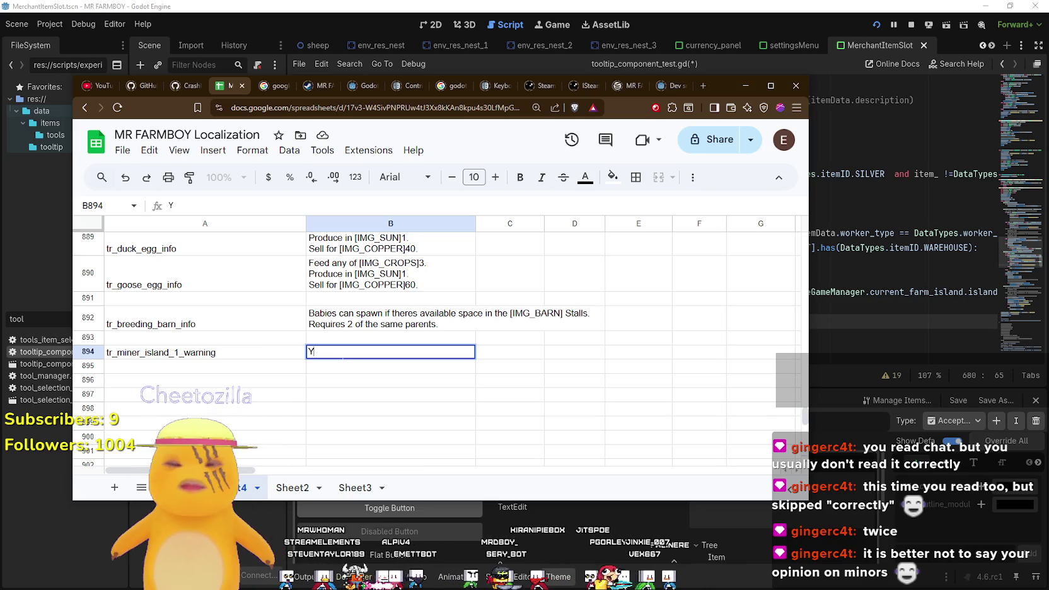
left_click(378, 272)
- Append a blank line and 'Come back next Map Expansion.' to the baby horse text in B830
scroll(425, 358, "up", 5)
scroll(426, 358, "up", 6)
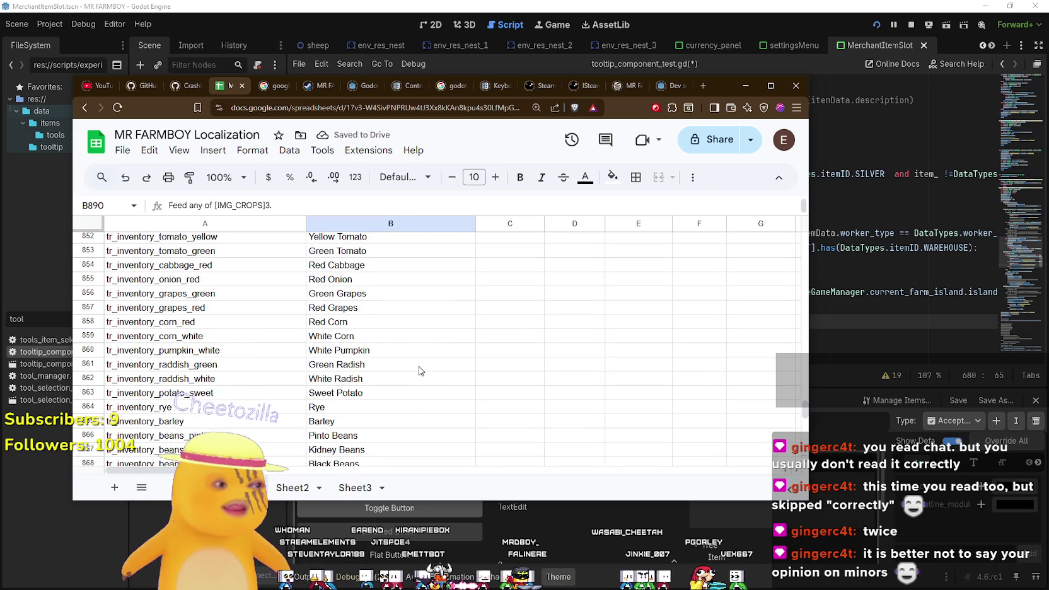
scroll(415, 374, "up", 10)
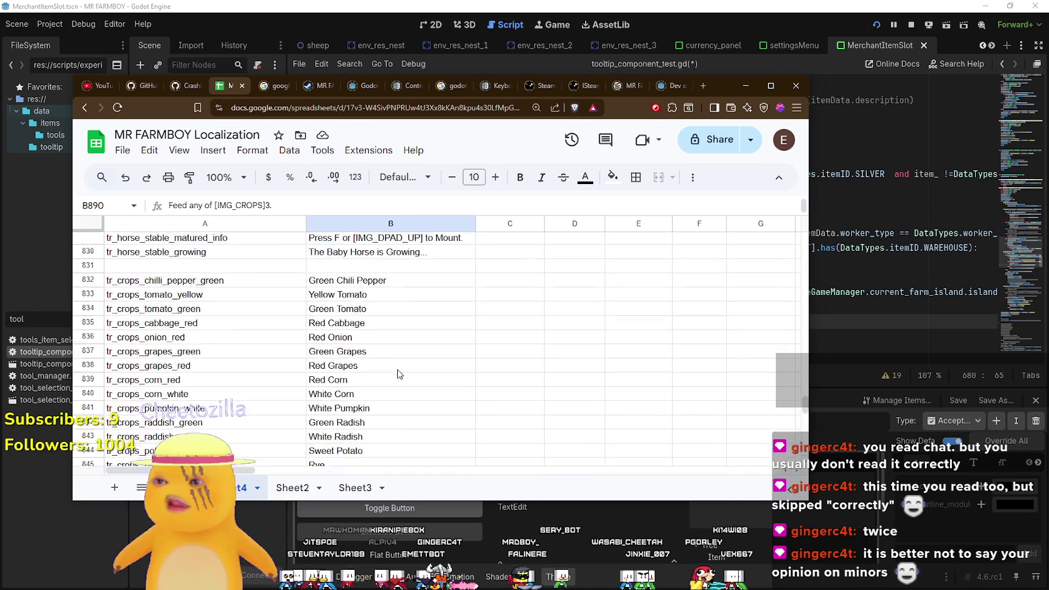
left_click(399, 407)
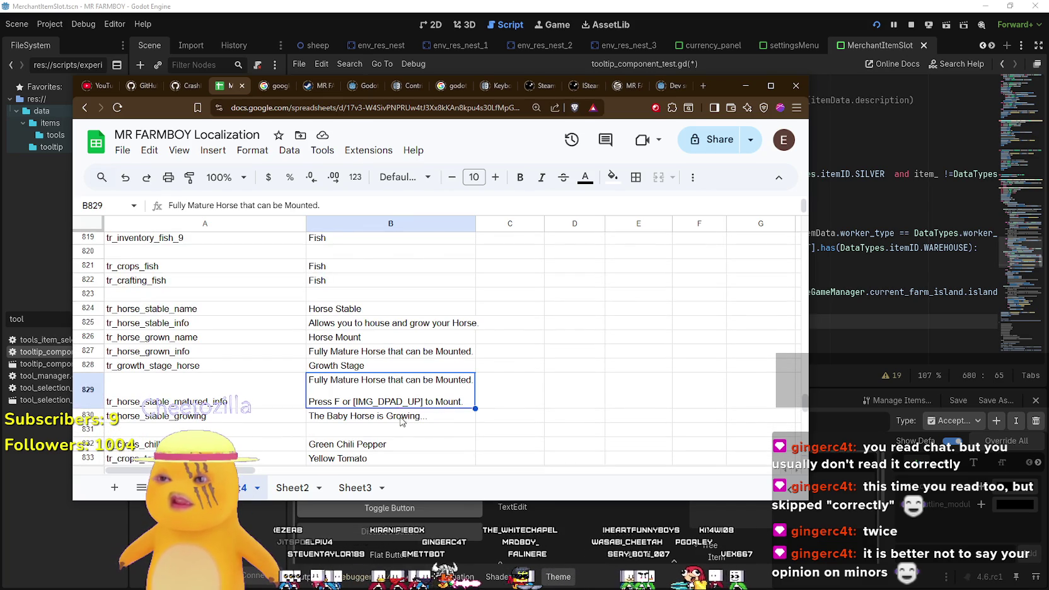
left_click(403, 418)
scroll(406, 419, "down", 2)
double_click(370, 364)
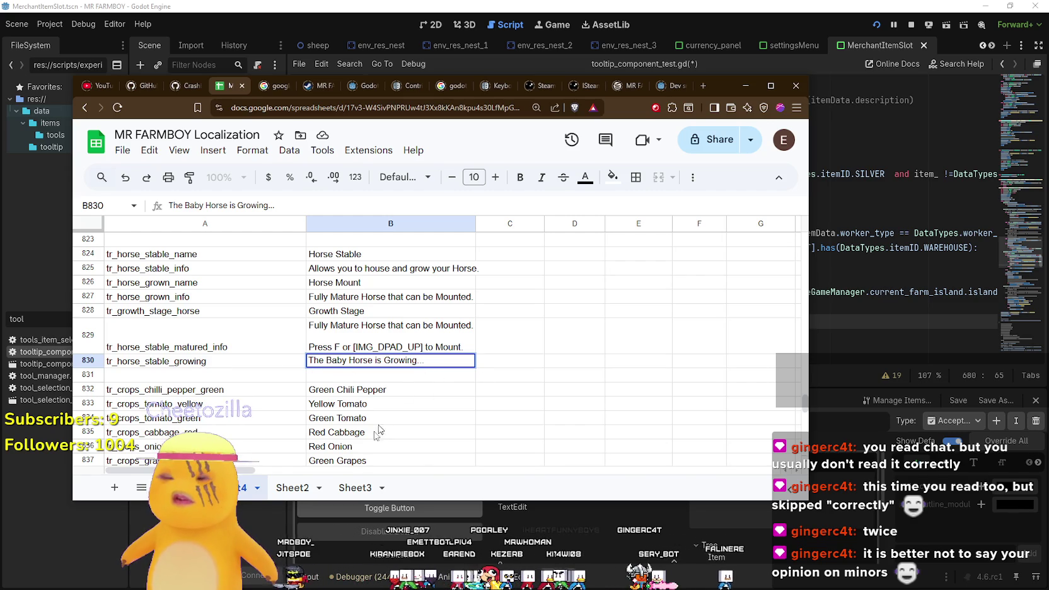
key("Return")
key("alt+Return")
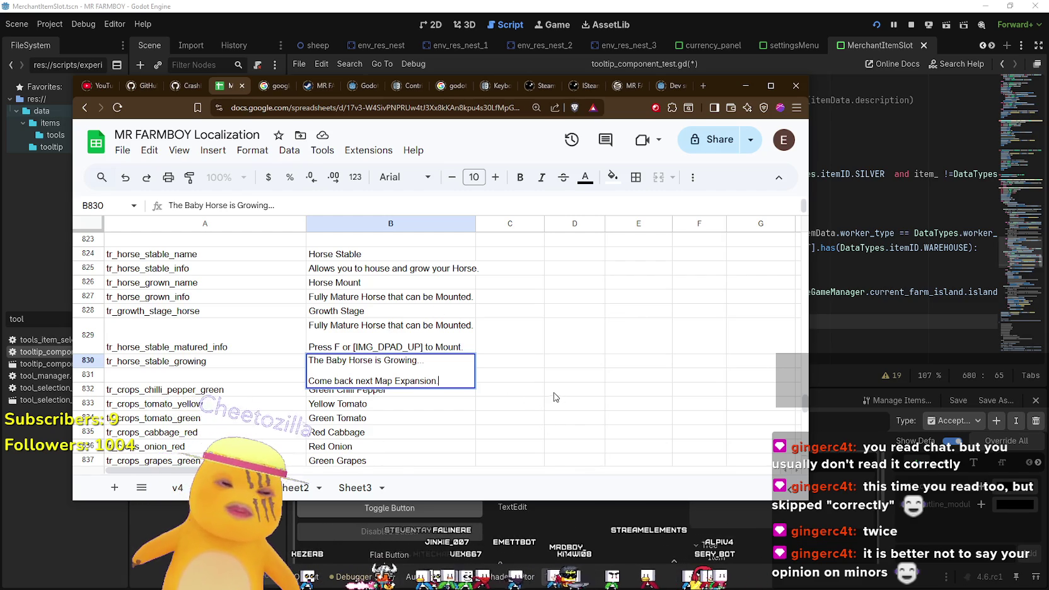
left_click(555, 394)
- Recheck the edited B830 text and review the horse info texts in B825 and B827
left_click(395, 382)
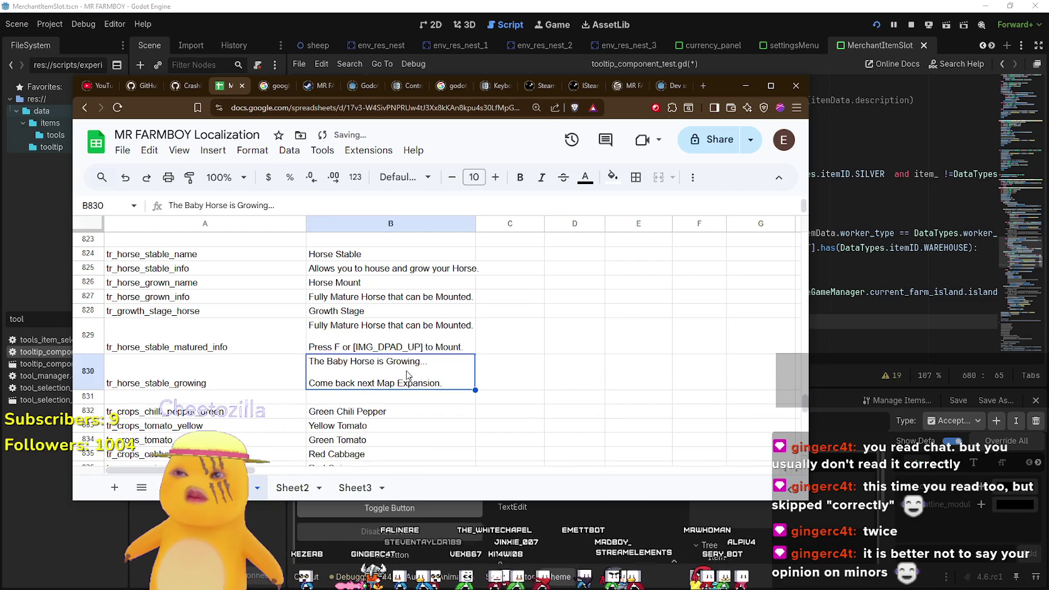
double_click(410, 388)
left_click(560, 377)
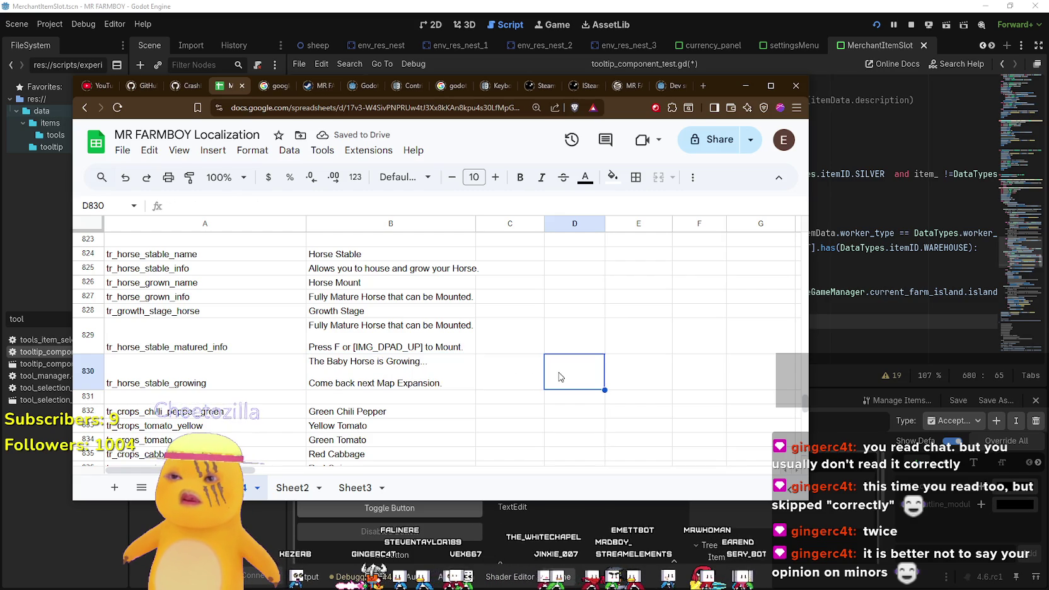
scroll(446, 380, "up", 3)
left_click(457, 382)
left_click(432, 408)
- Search the sheet for 'Complete' and select the gold warning text in B599
left_click(450, 381)
scroll(451, 381, "up", 5)
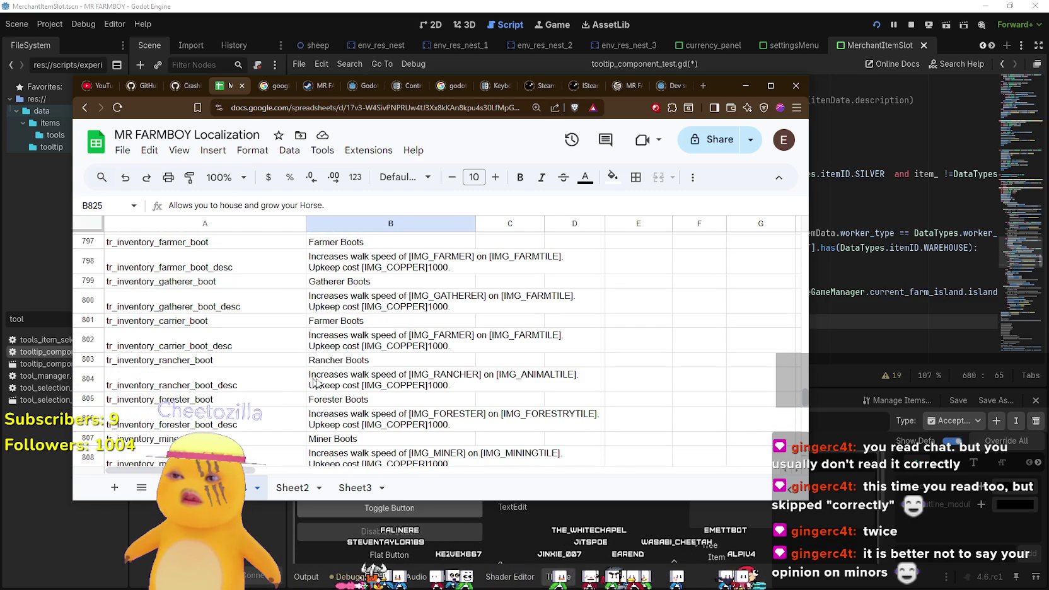
scroll(343, 393, "down", 2)
left_click(347, 358)
scroll(350, 363, "up", 5)
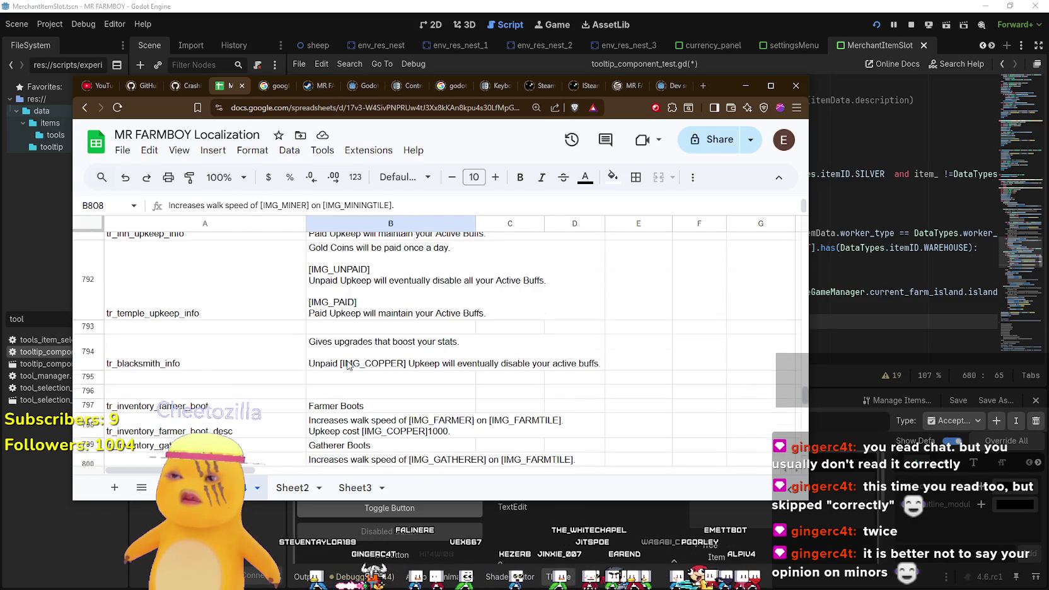
left_click(360, 347)
key("ctrl+f")
type("Complete")
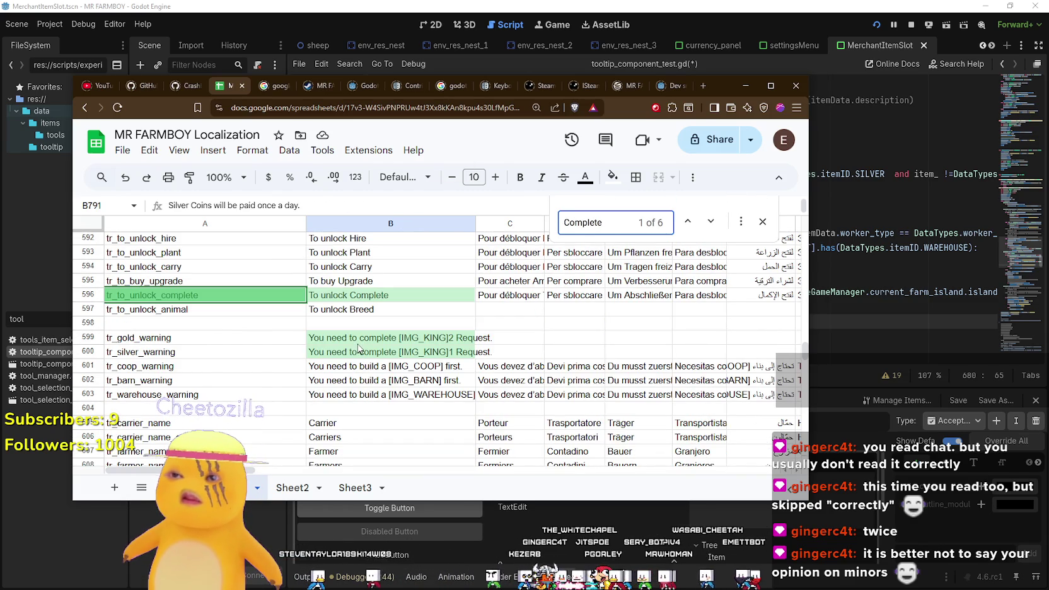
left_click(357, 343)
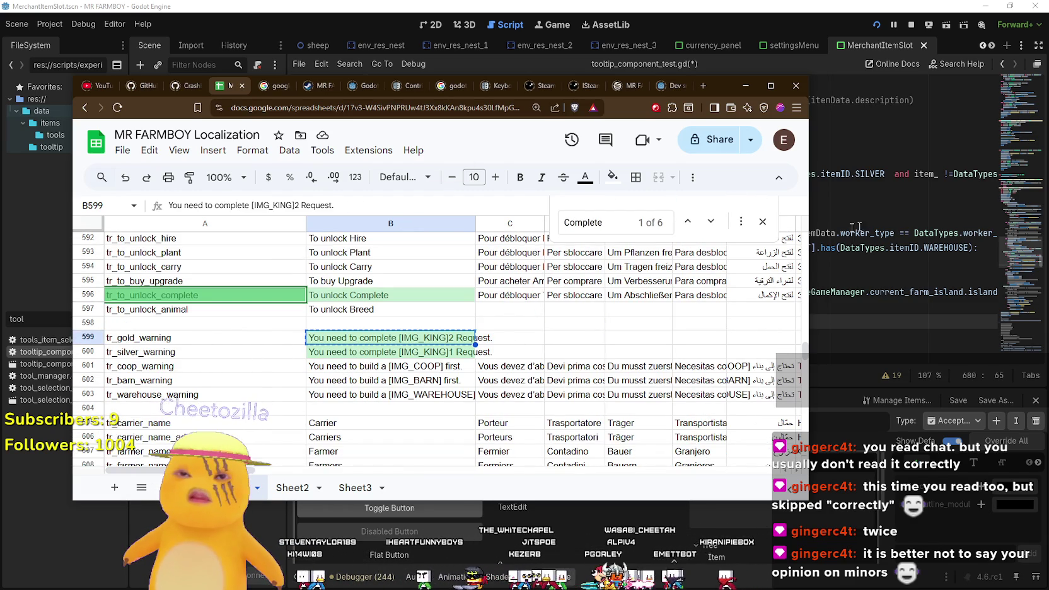
left_click(762, 221)
- Paste 'You need to complete [IMG_KING]2 Request.' into B894 and select key cells A893–A894
left_click_drag(805, 351, 799, 410)
scroll(627, 384, "down", 5)
left_click(382, 313)
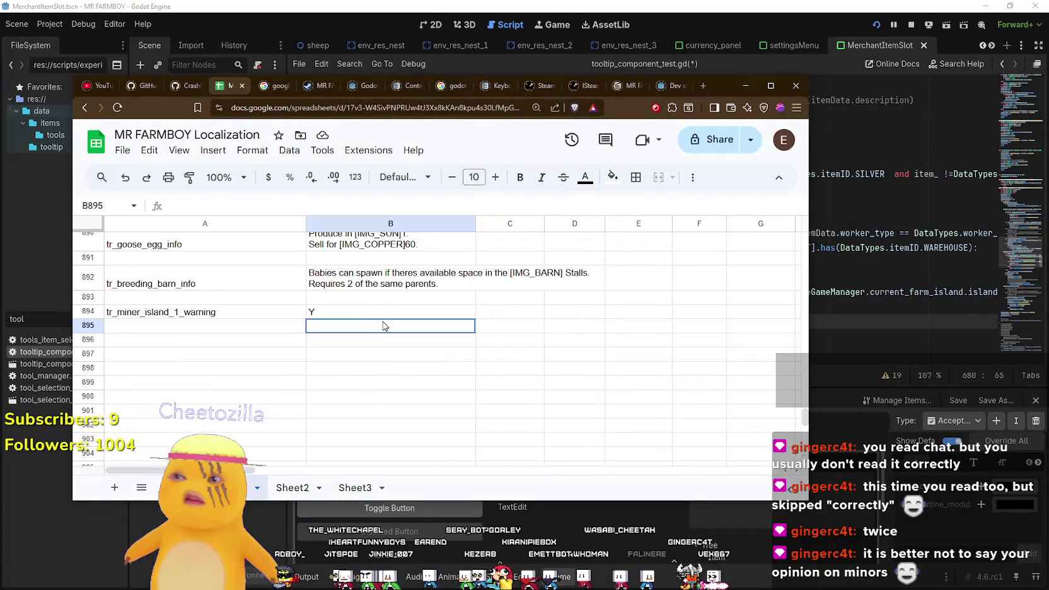
type("You need to complete [IMG_KING]2 Request.")
left_click(356, 329)
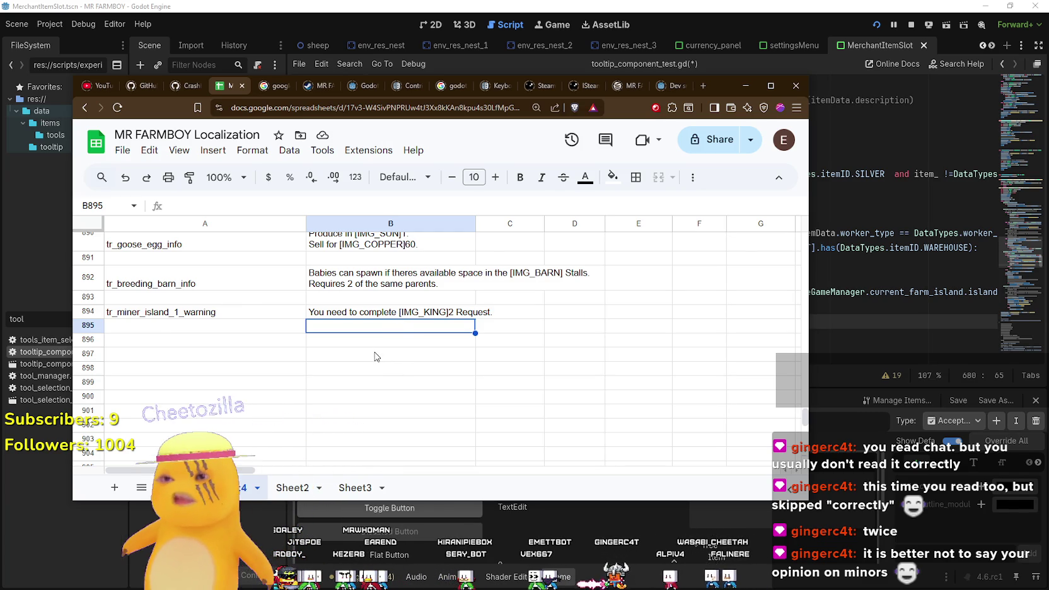
left_click(422, 345)
left_click_drag(153, 309, 153, 296)
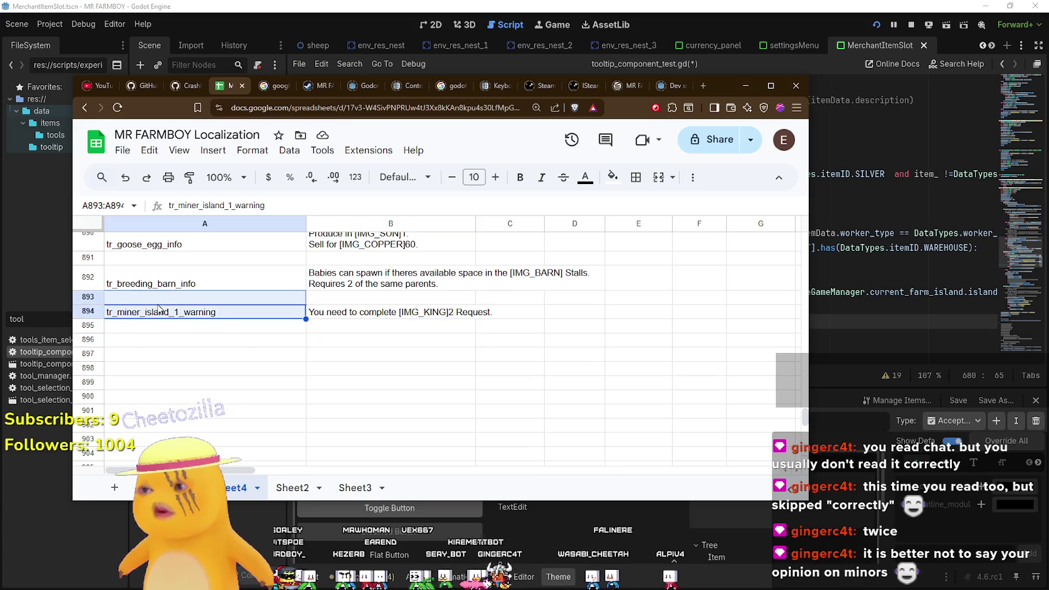
- Replace tr_warehouse_warning on line 680 with the copied tr_miner_island_1_warning key and save the script
key("ctrl+c")
key("Down")
left_click(197, 317)
key("alt+Tab")
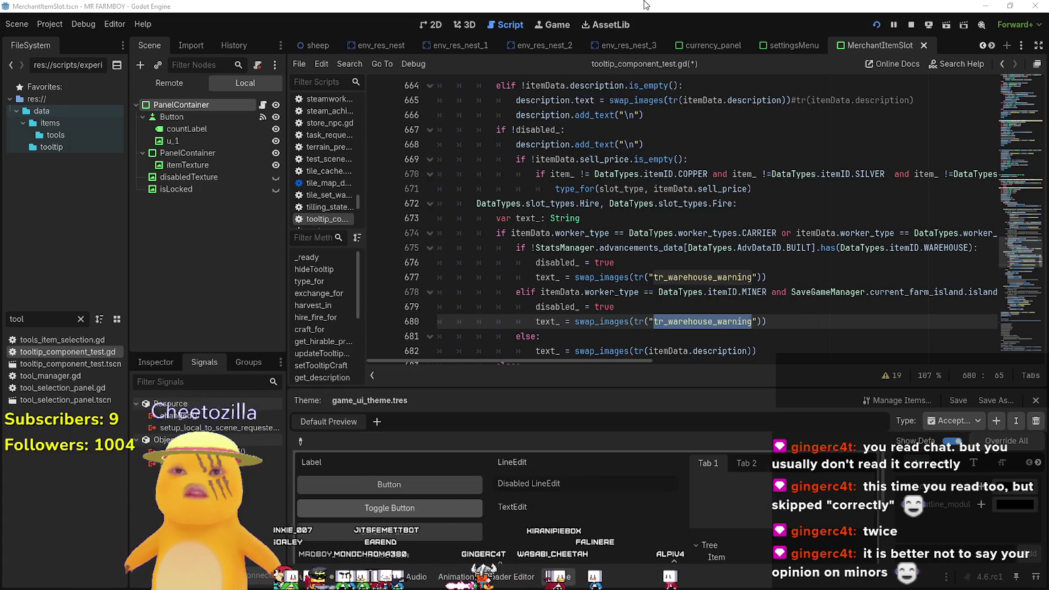
key("ctrl+v")
key("ctrl+s")
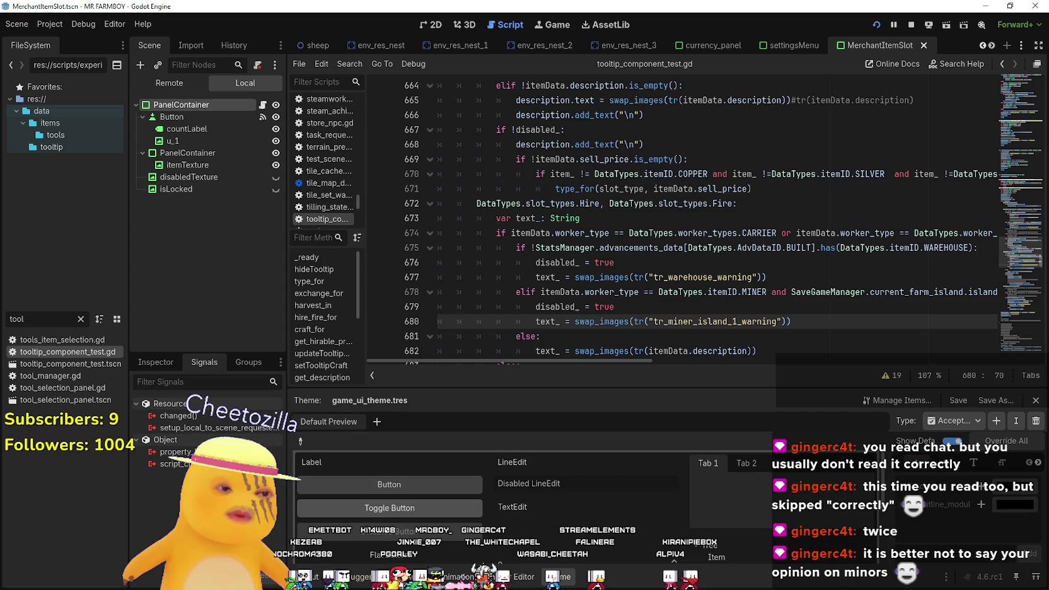
key("alt+Tab")
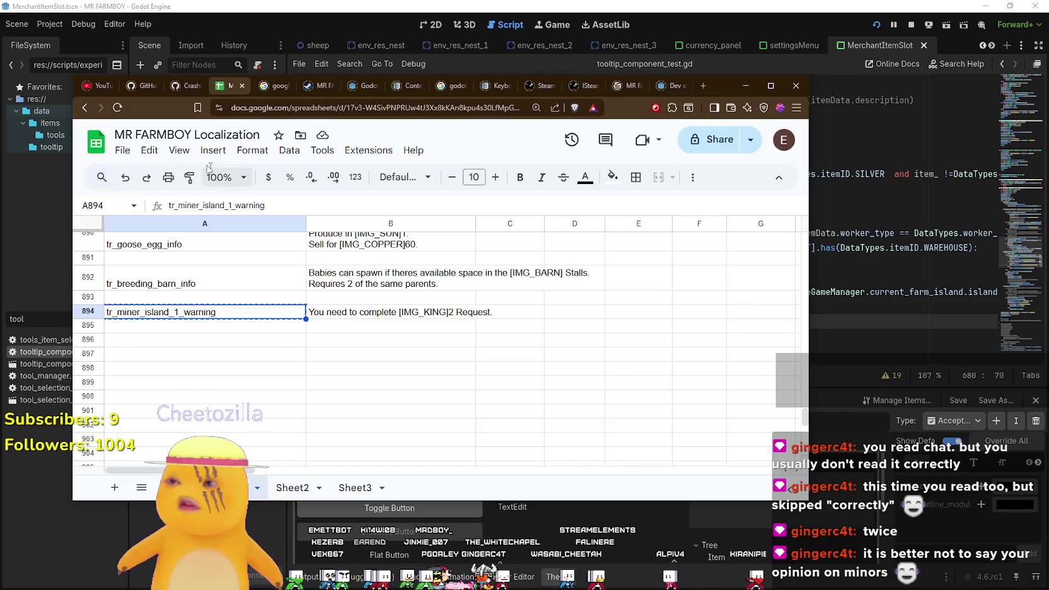
- Download the sheet as CSV, replacing translations.csv in data/translations, then return to Godot
left_click(122, 150)
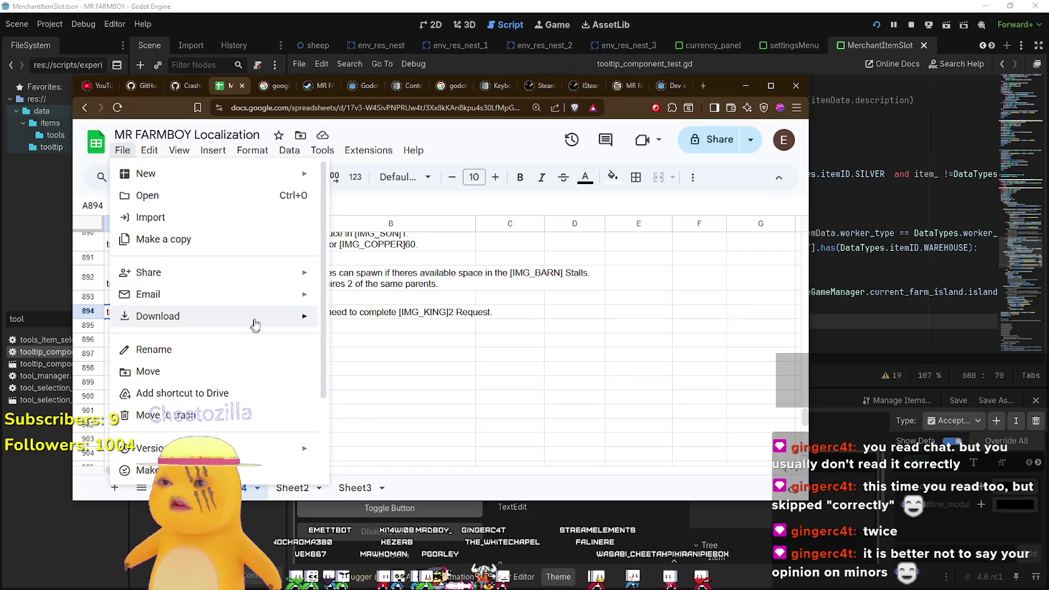
mouse_move(252, 317)
left_click(395, 410)
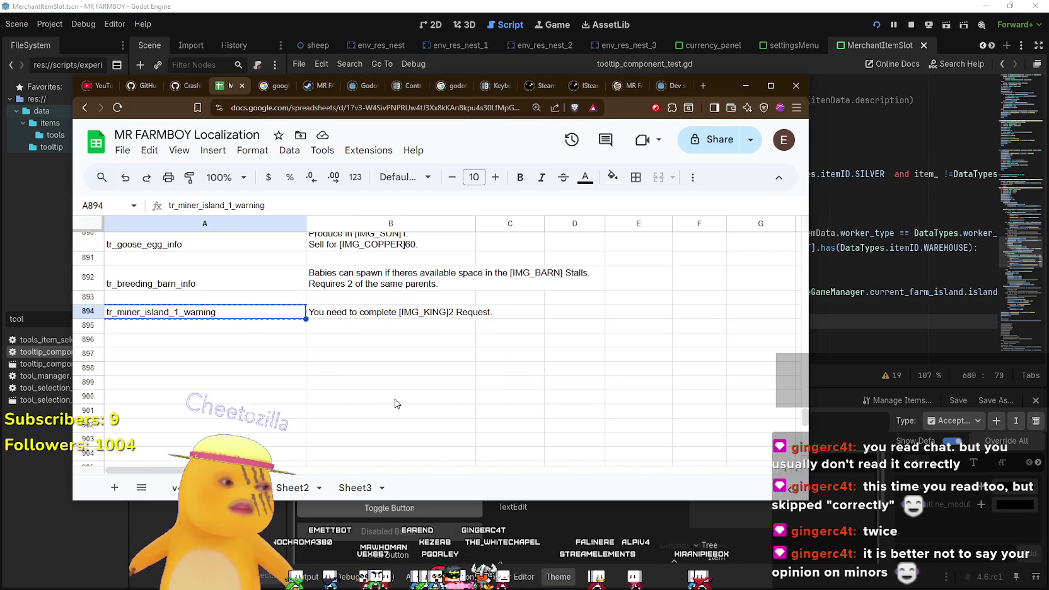
left_click(221, 155)
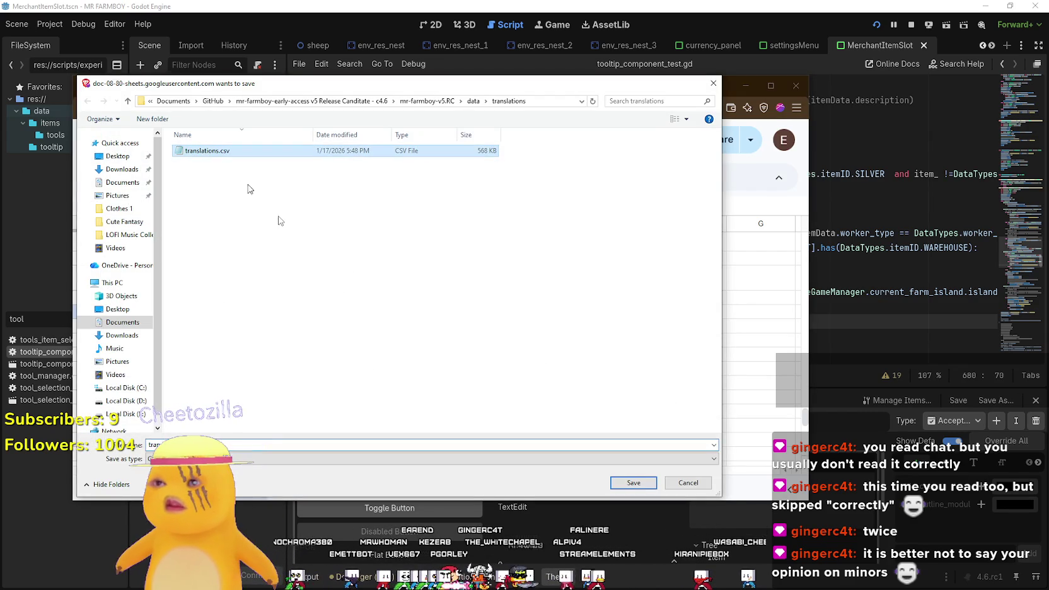
left_click(632, 482)
left_click(554, 301)
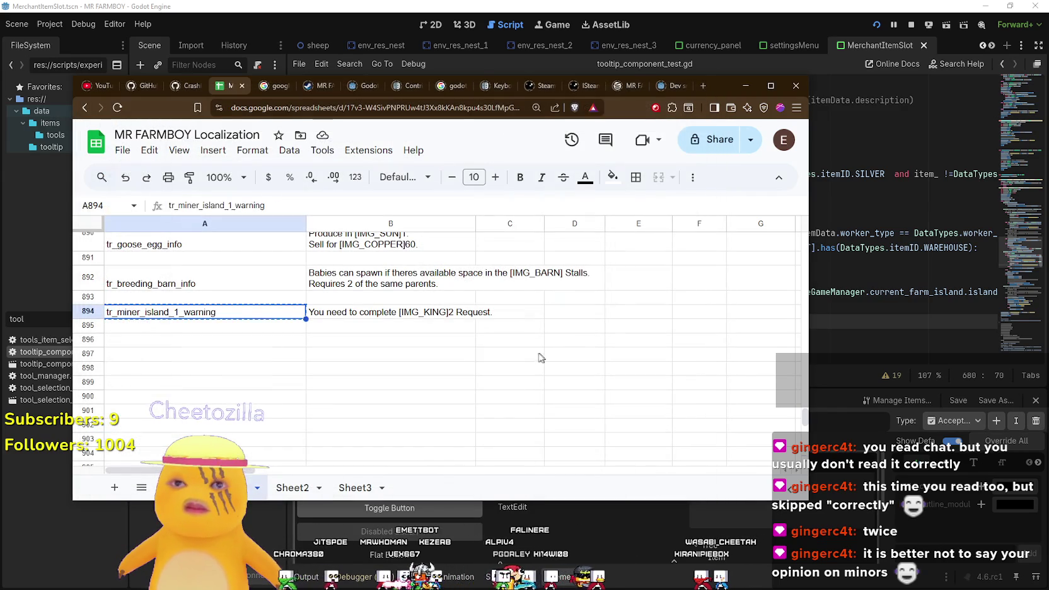
left_click(542, 357)
left_click(697, 110)
left_click(697, 111)
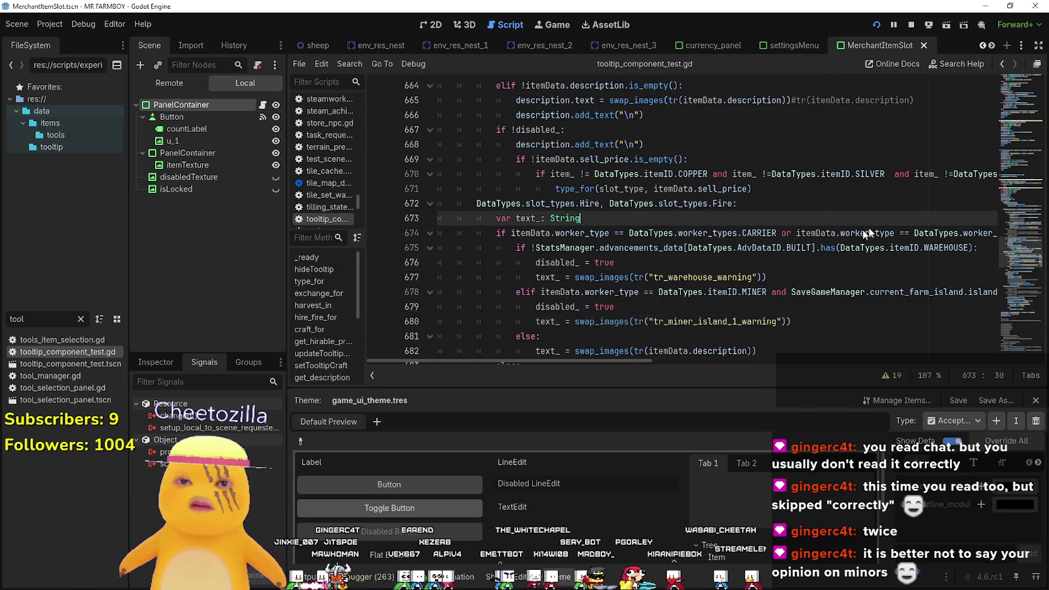
left_click(881, 220)
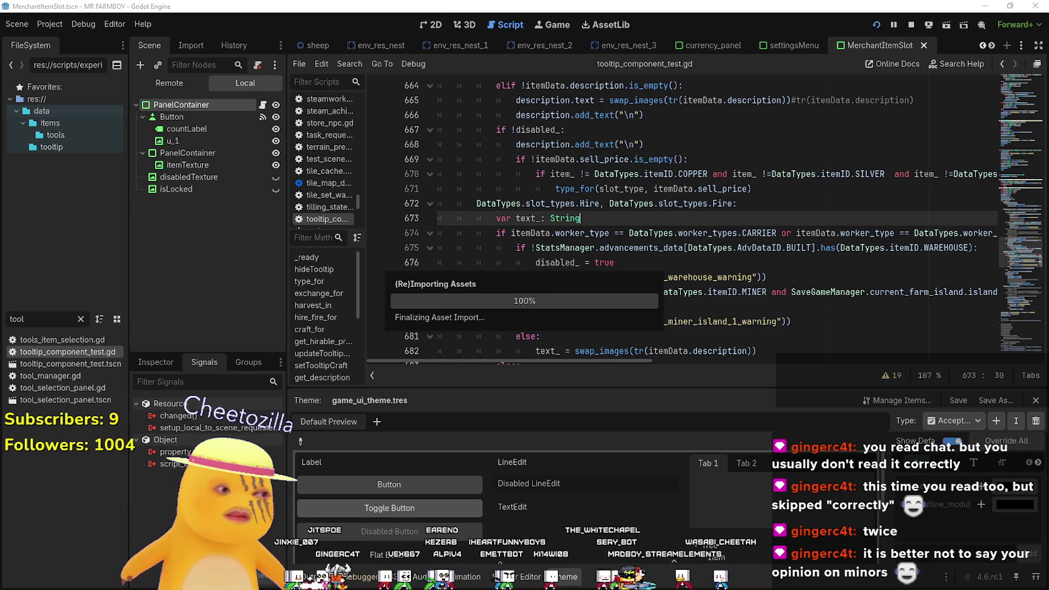
- Reopen the House panel in the running game to check the Miner tooltip, then quit the game
key("alt+Tab")
left_click(612, 174)
left_click(543, 227)
scroll(569, 367, "up", 2)
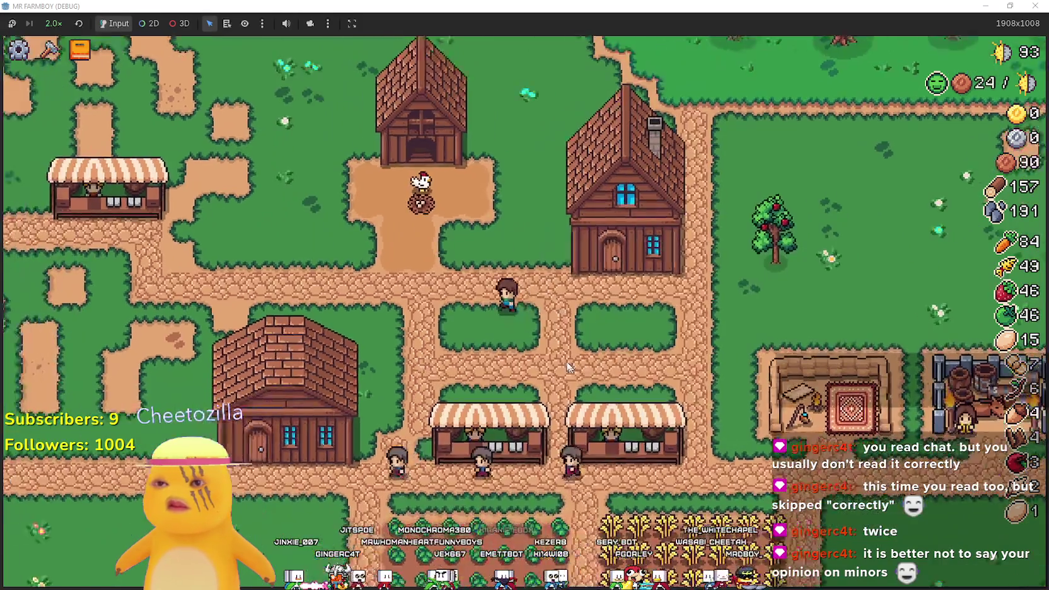
left_click(605, 252)
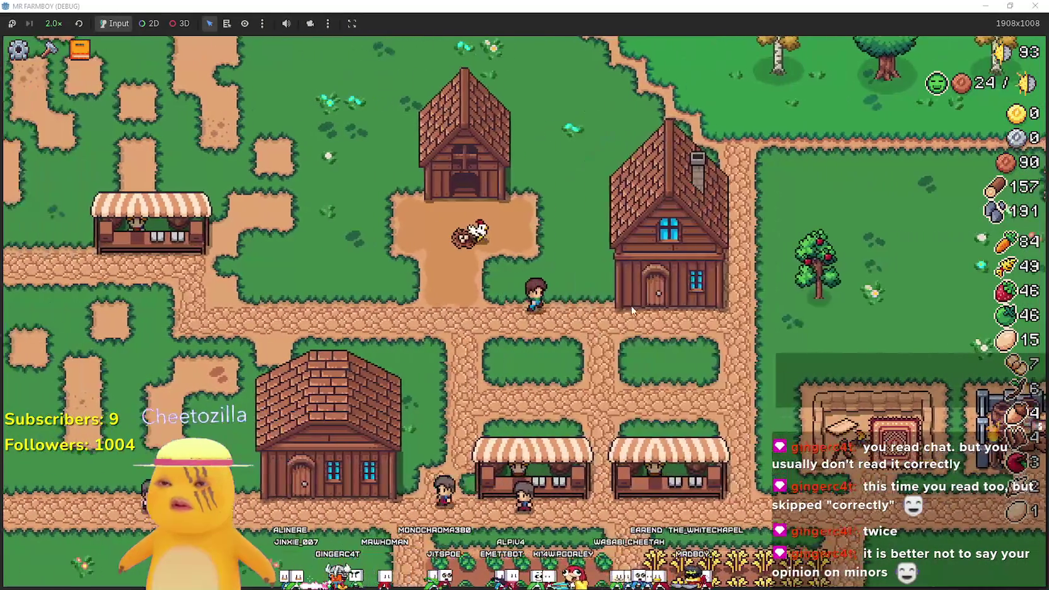
key("Escape")
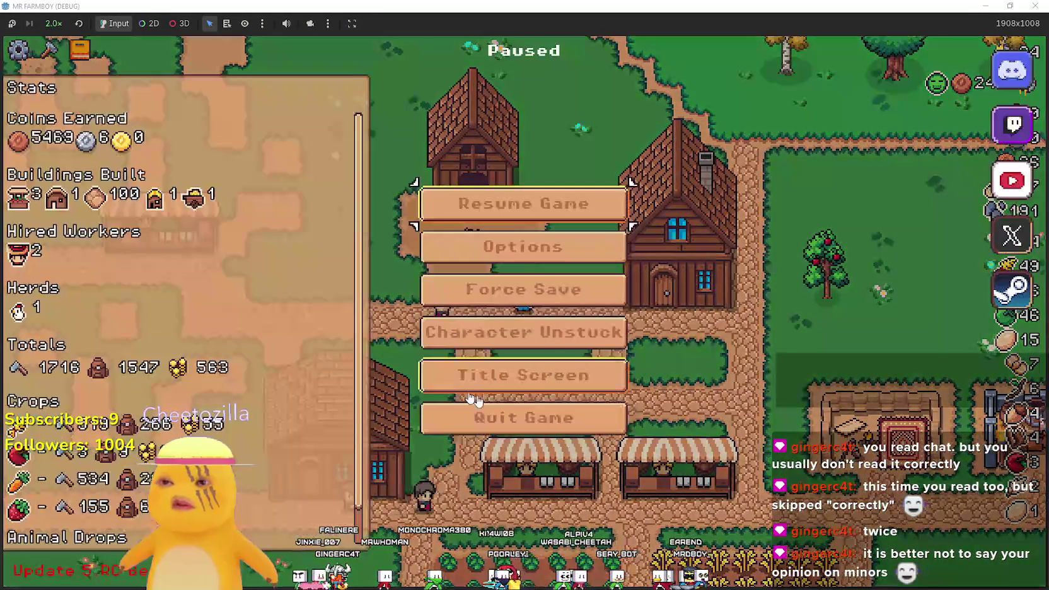
left_click(555, 416)
- Place the caret at the end of line 676 in the tooltip script
left_click(629, 257)
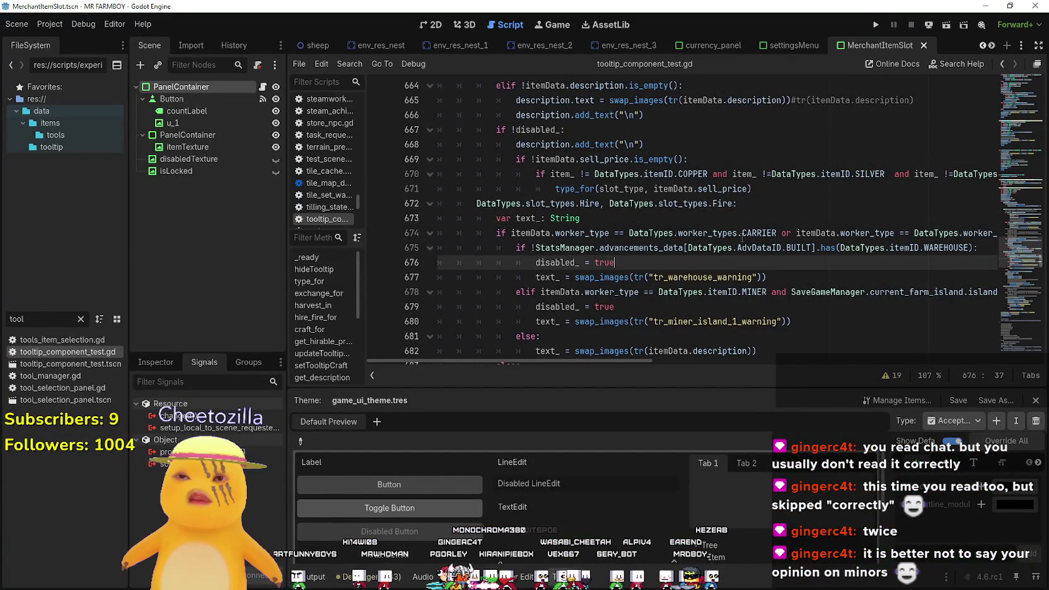
scroll(741, 246, "down", 2)
scroll(741, 246, "up", 4)
- Relaunch MR FARMBOY with the Run Project button
scroll(741, 246, "down", 2)
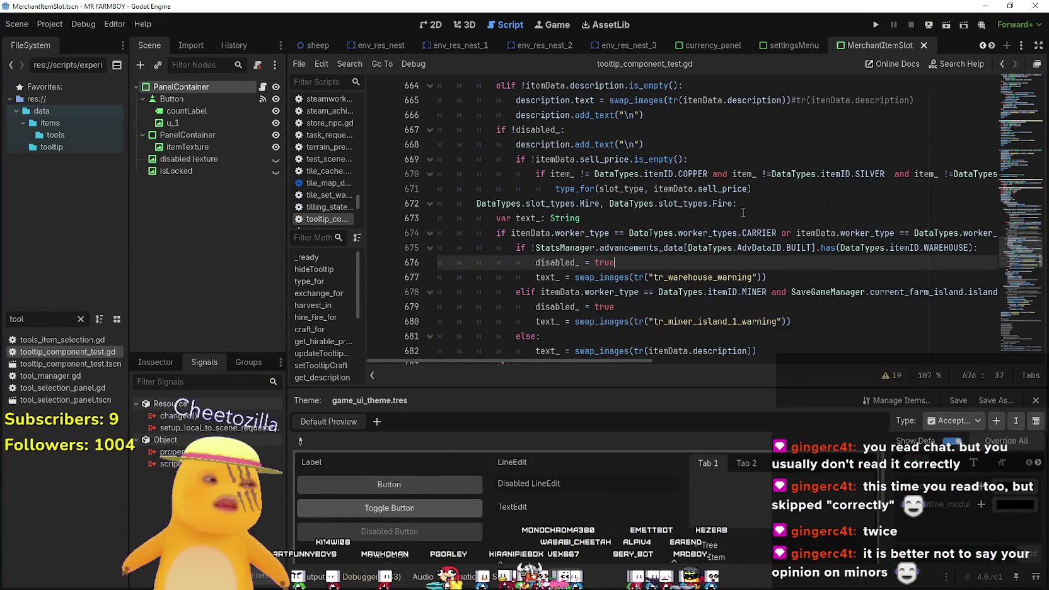
left_click(874, 26)
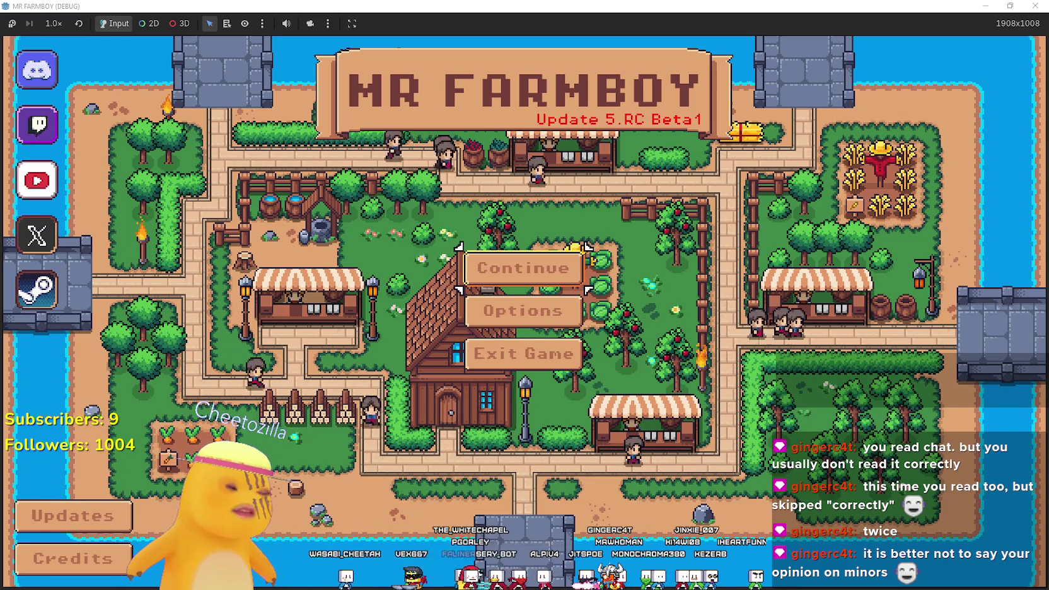
- Continue to the save list and load Save 3
left_click(523, 268)
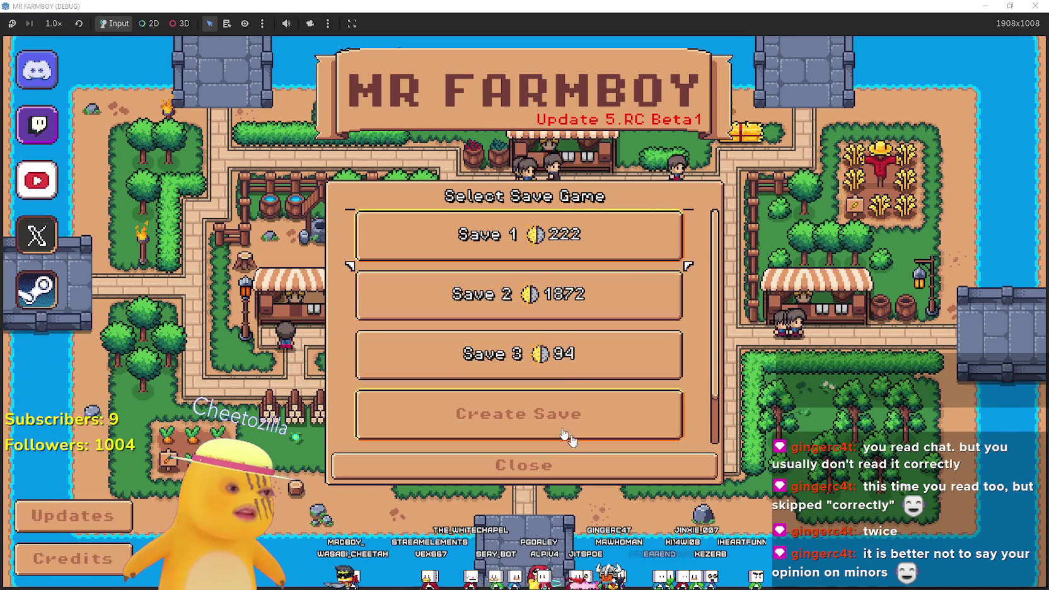
scroll(486, 378, "down", 2)
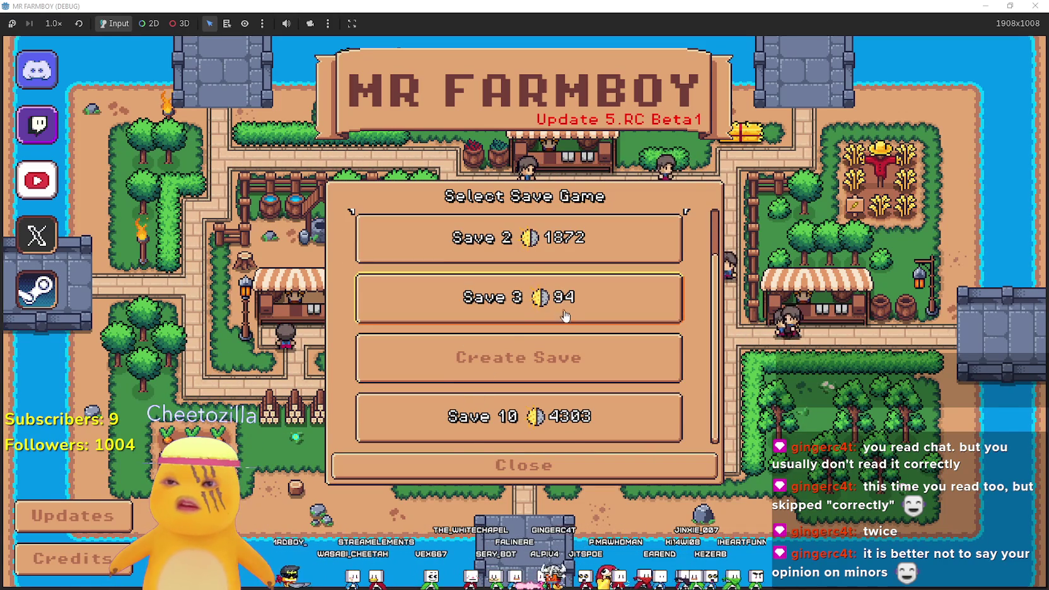
scroll(568, 319, "up", 2)
left_click(491, 350)
left_click(479, 362)
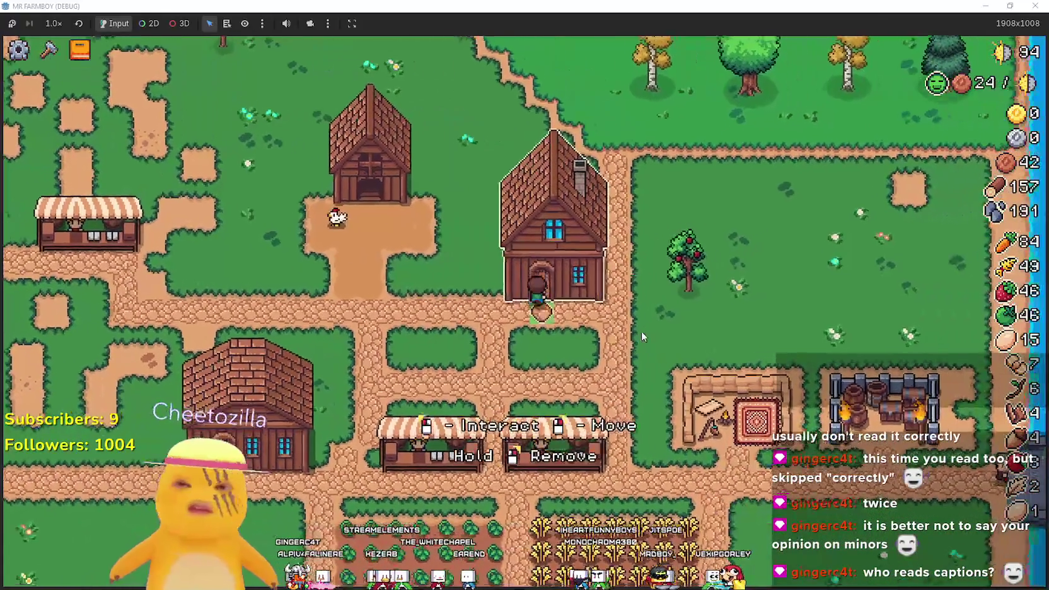
- Open the House hiring panel, then set a breakpoint on line 679 of the tooltip script
left_click(641, 316)
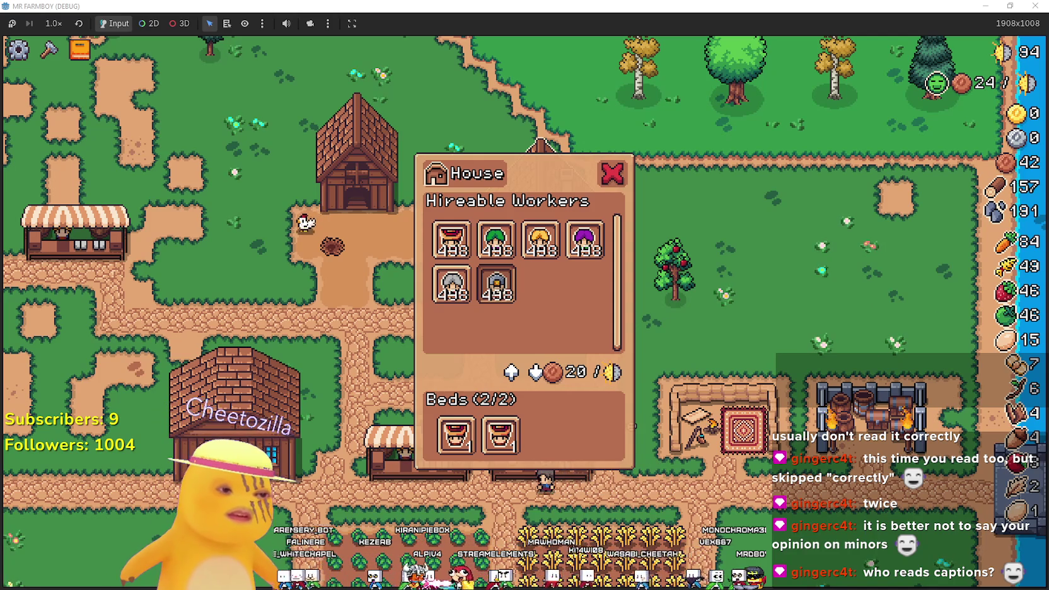
key("alt+Tab")
left_click(575, 278)
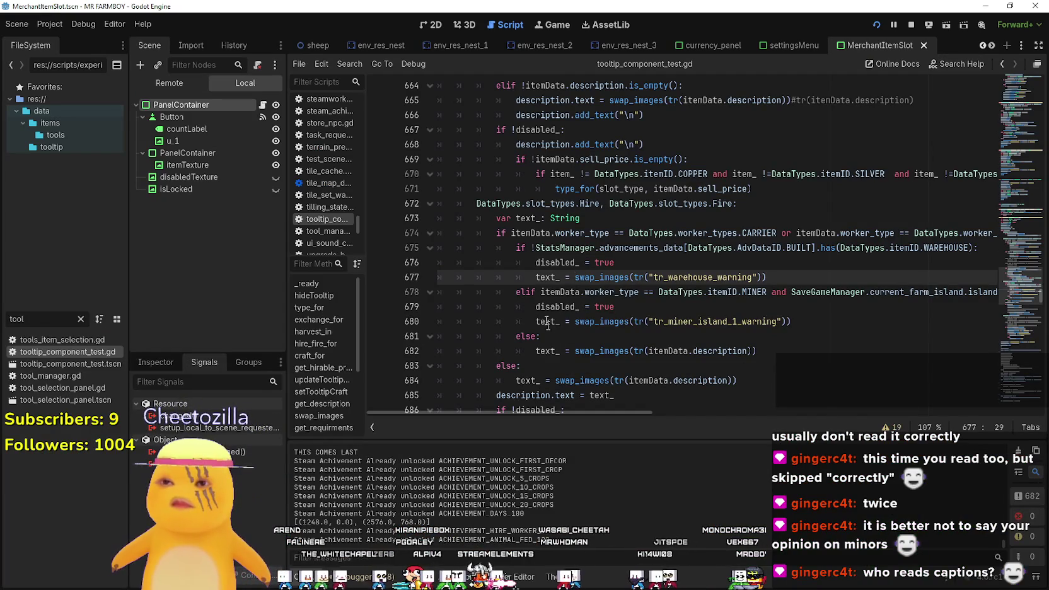
left_click(537, 291)
left_click(504, 305)
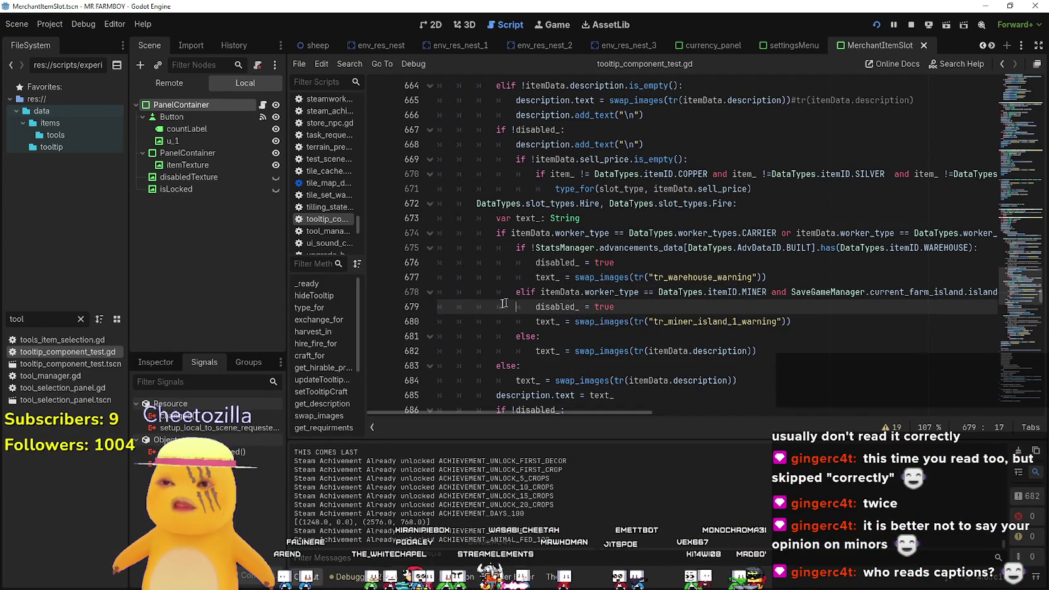
left_click(377, 307)
left_click(627, 307)
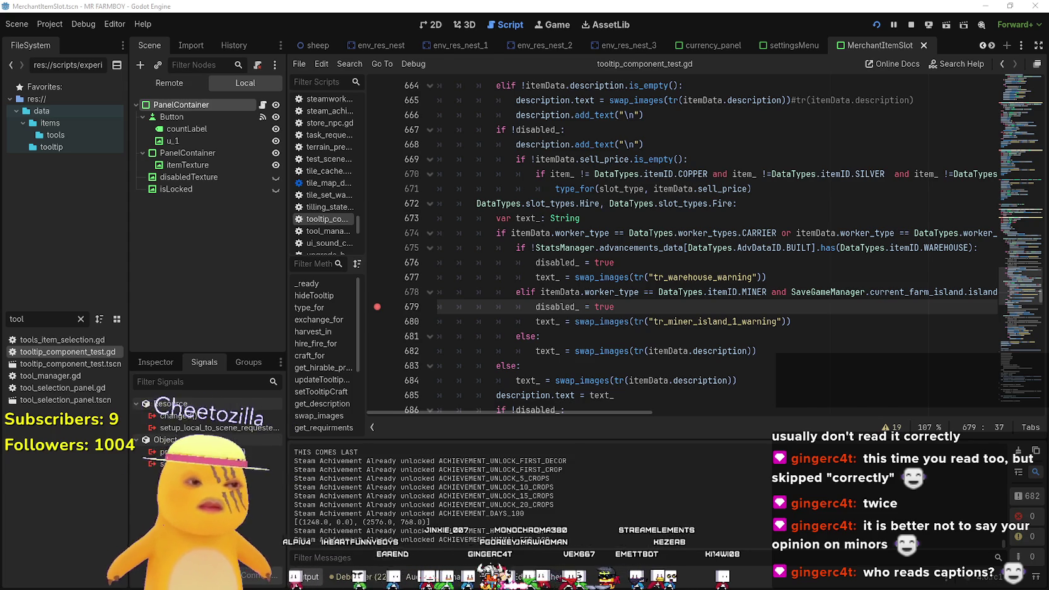
- Open the house's hireable workers in the game to reach the Miner tooltip, then clear the line 679 breakpoint
key("F12")
left_click(711, 353)
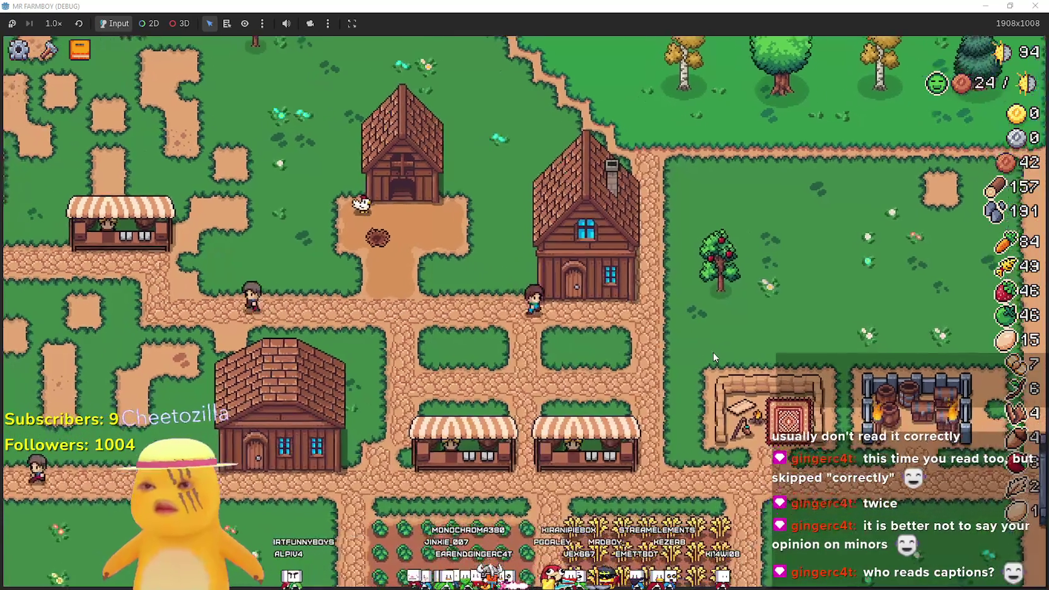
left_click(589, 252)
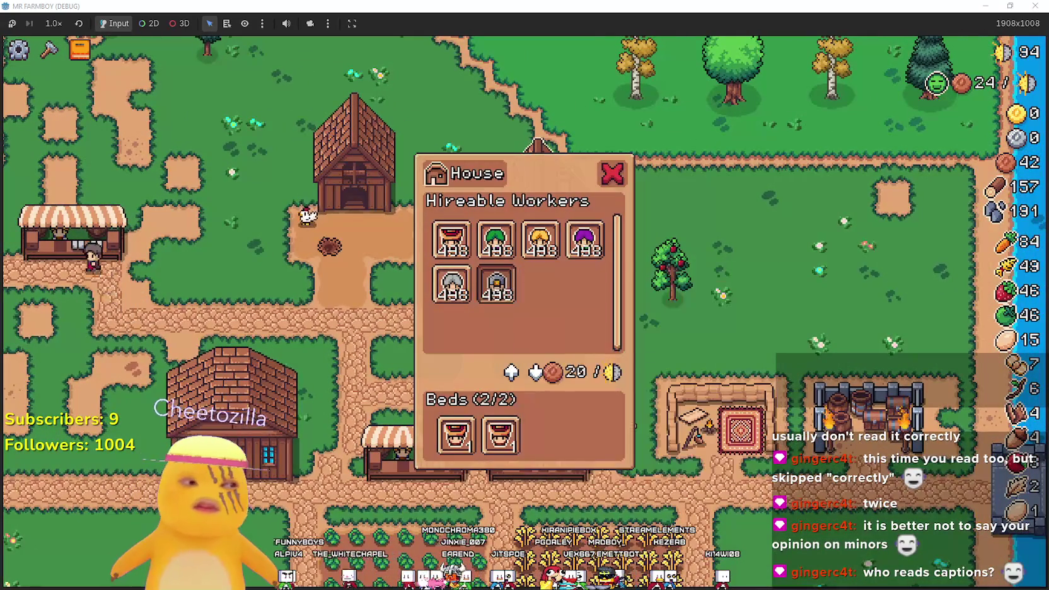
mouse_move(498, 286)
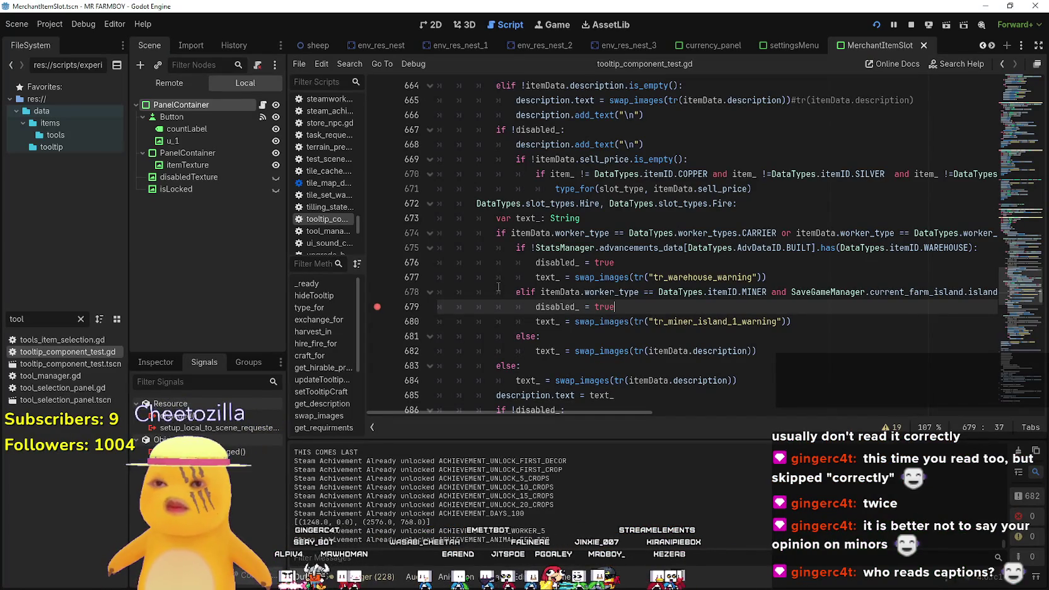
left_click(377, 307)
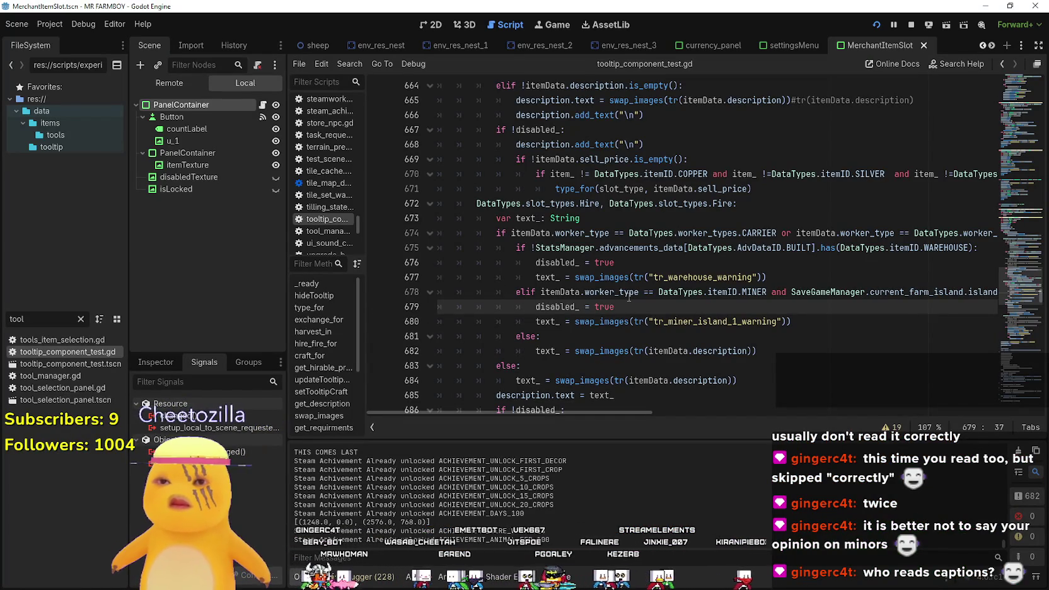
- Scroll through the code around the miner branch at line 678
scroll(628, 297, "up", 5)
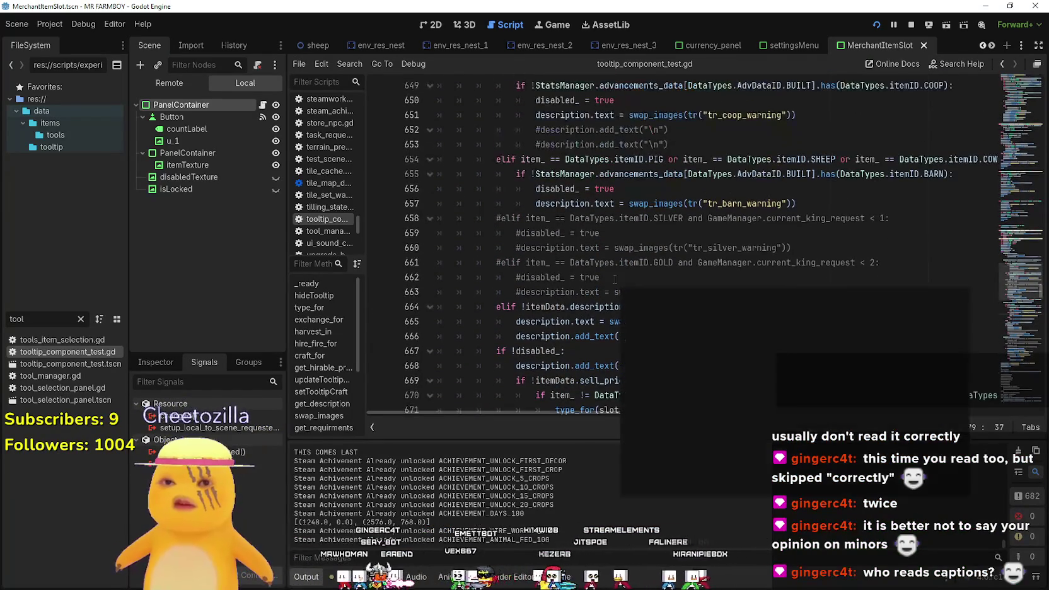
scroll(614, 278, "up", 2)
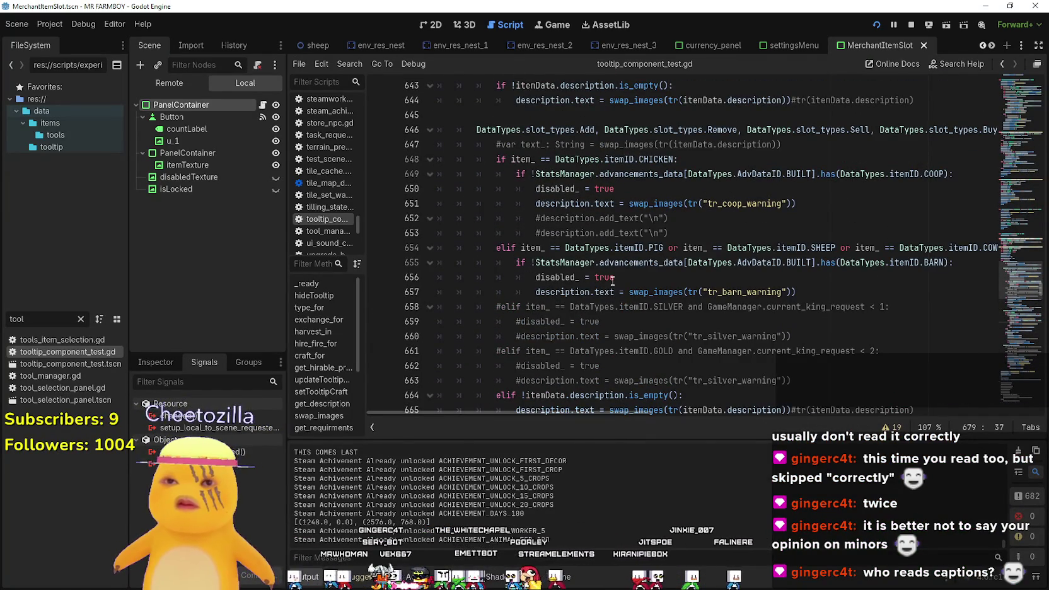
scroll(612, 280, "up", 1)
mouse_move(597, 416)
left_mouse_down()
mouse_move(719, 417)
mouse_move(646, 405)
mouse_move(567, 413)
left_mouse_up()
scroll(521, 312, "down", 5)
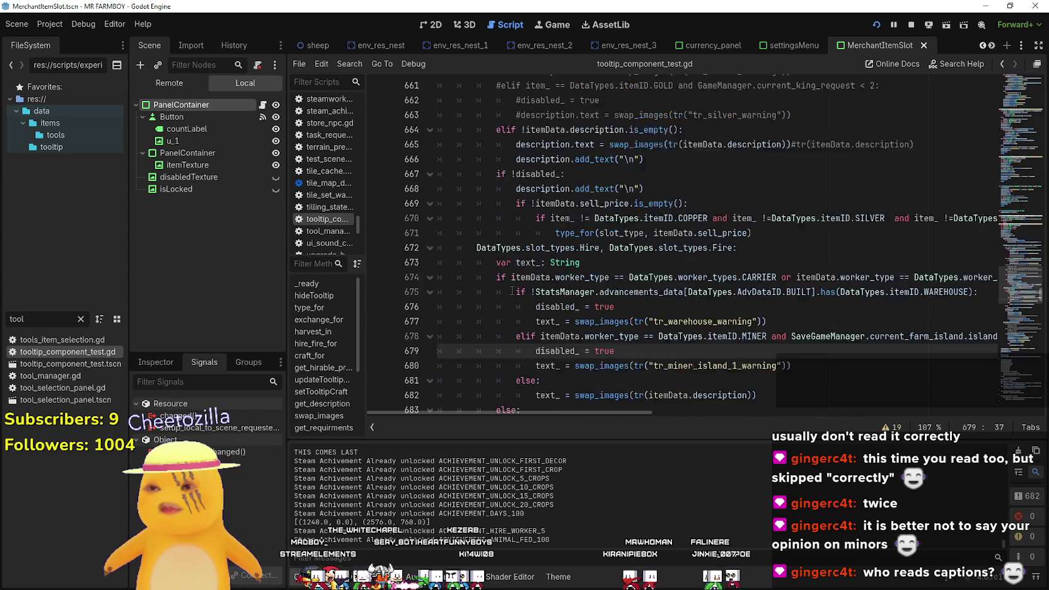
scroll(512, 293, "down", 3)
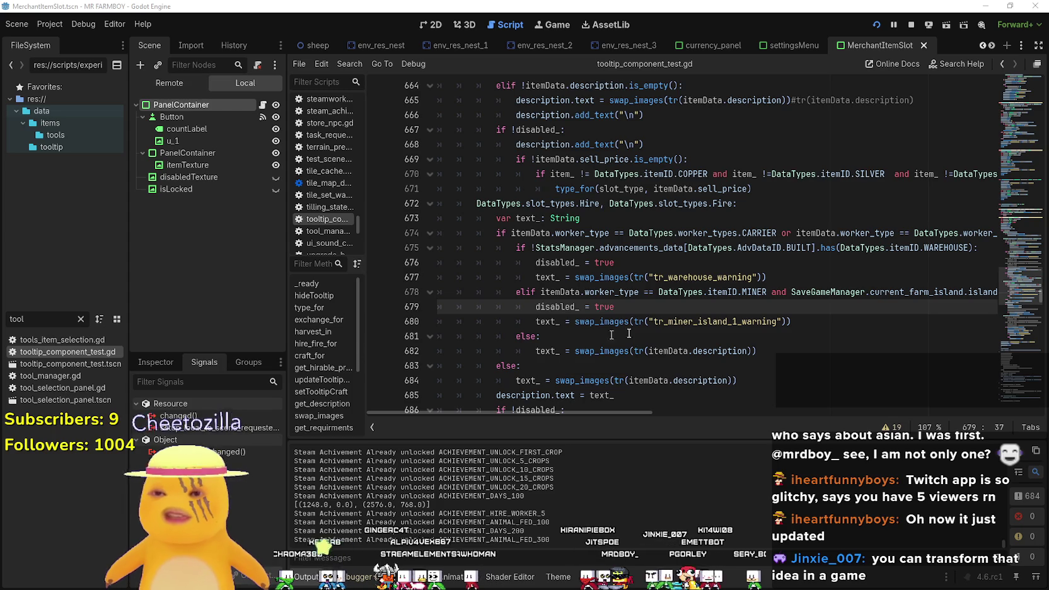
left_click(543, 337)
scroll(649, 308, "down", 2)
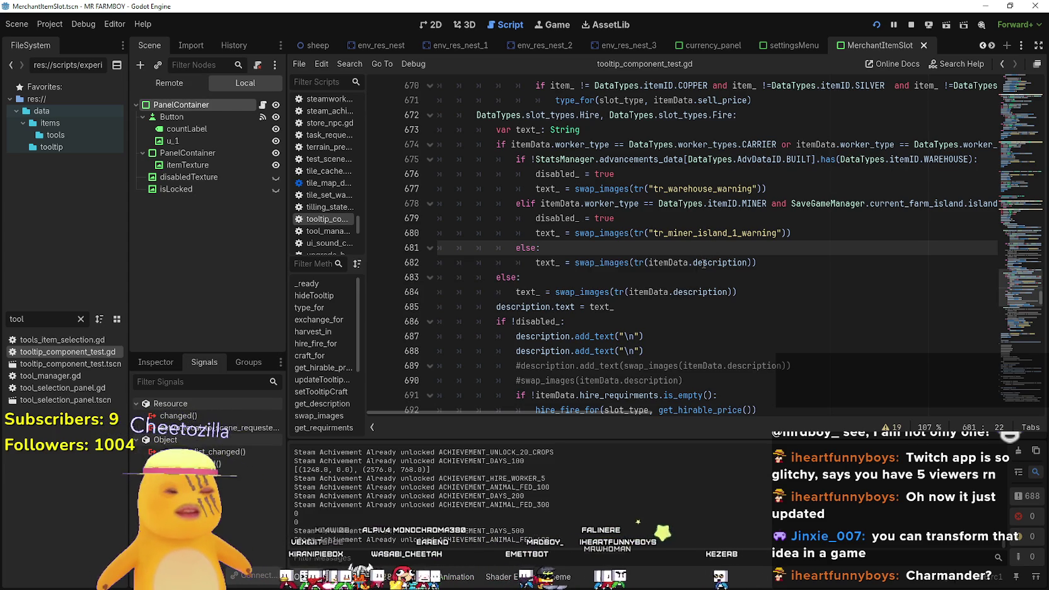
left_click(683, 217)
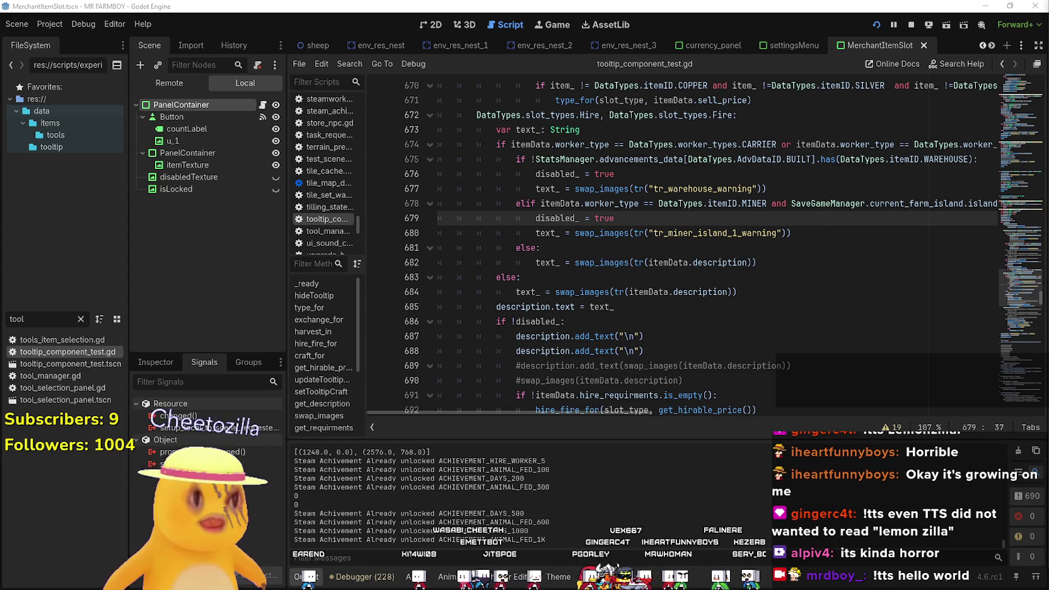
key("alt+Tab")
- Inspect the chat bot's commands and settings, move its window aside, and return to line 682
left_click(519, 161)
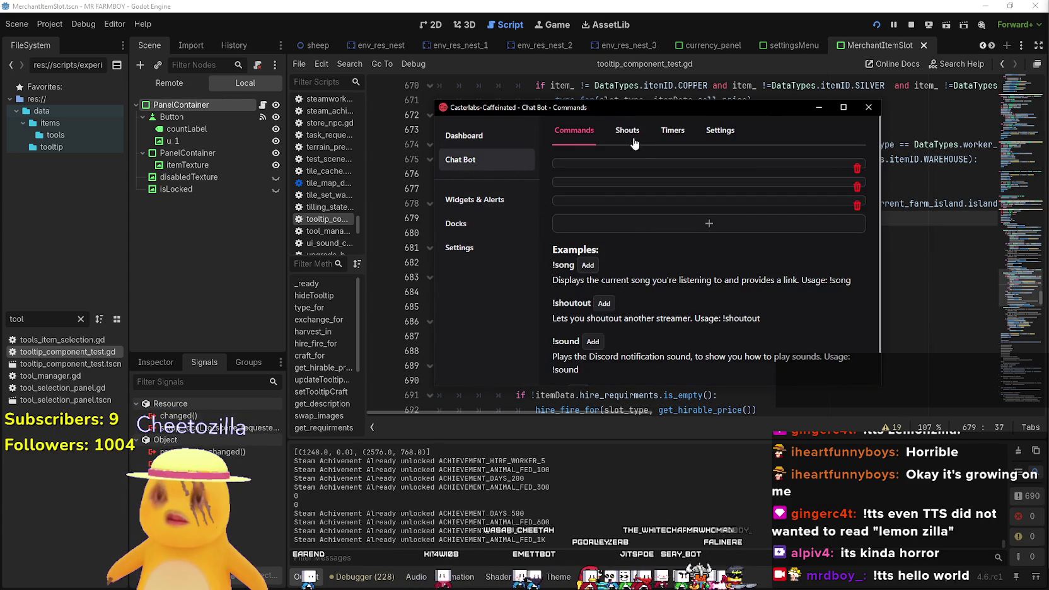
scroll(653, 264, "down", 1)
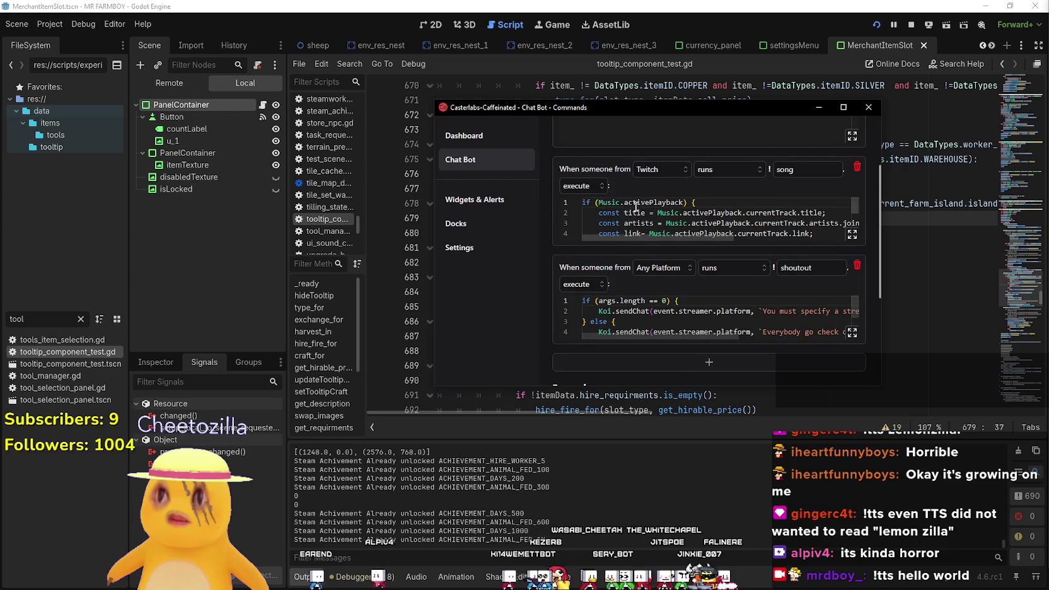
scroll(633, 203, "up", 4)
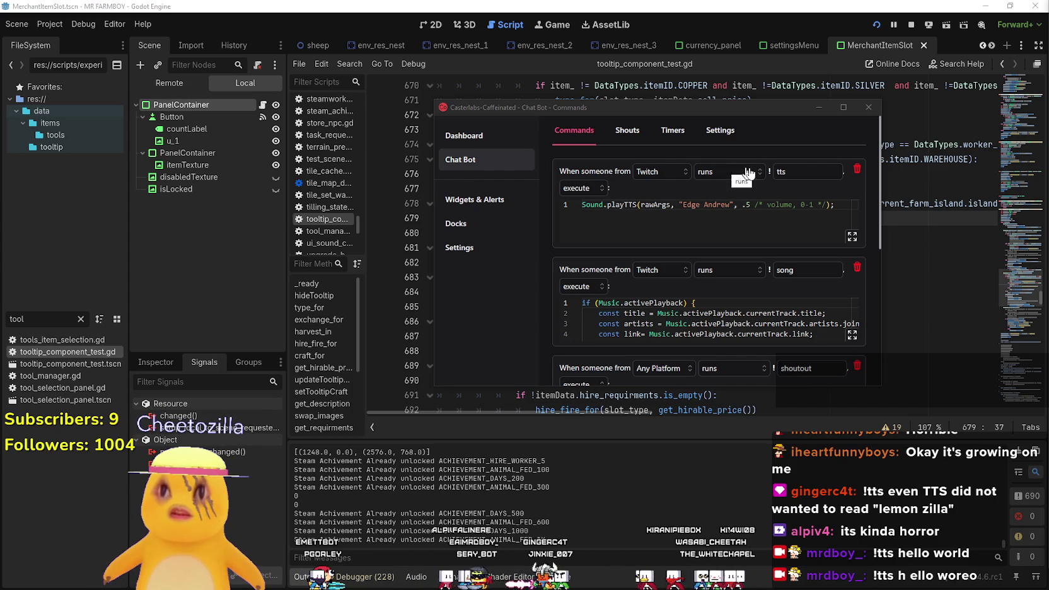
left_click(606, 205)
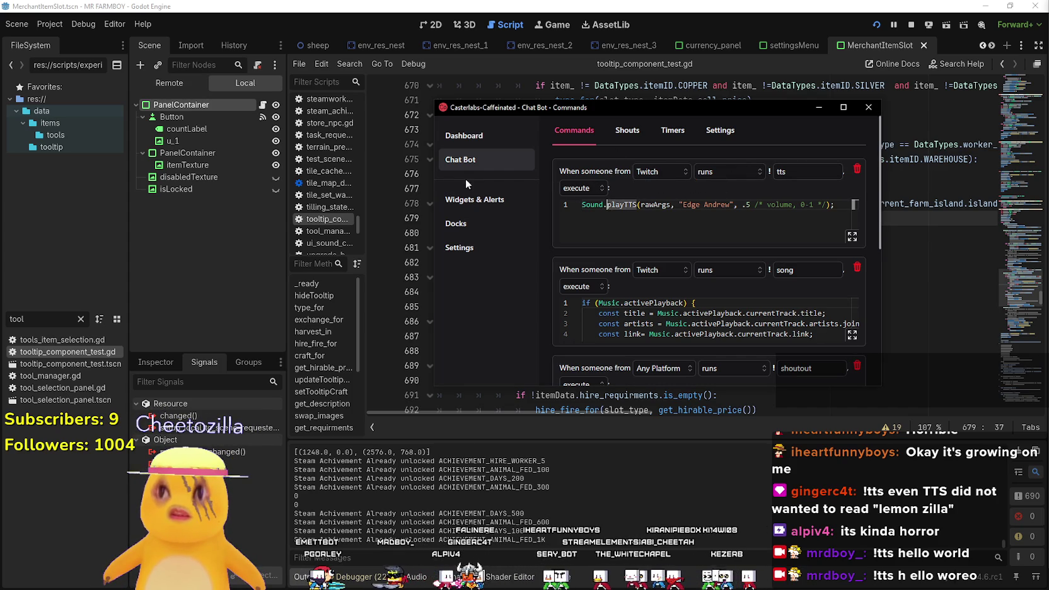
left_click(720, 129)
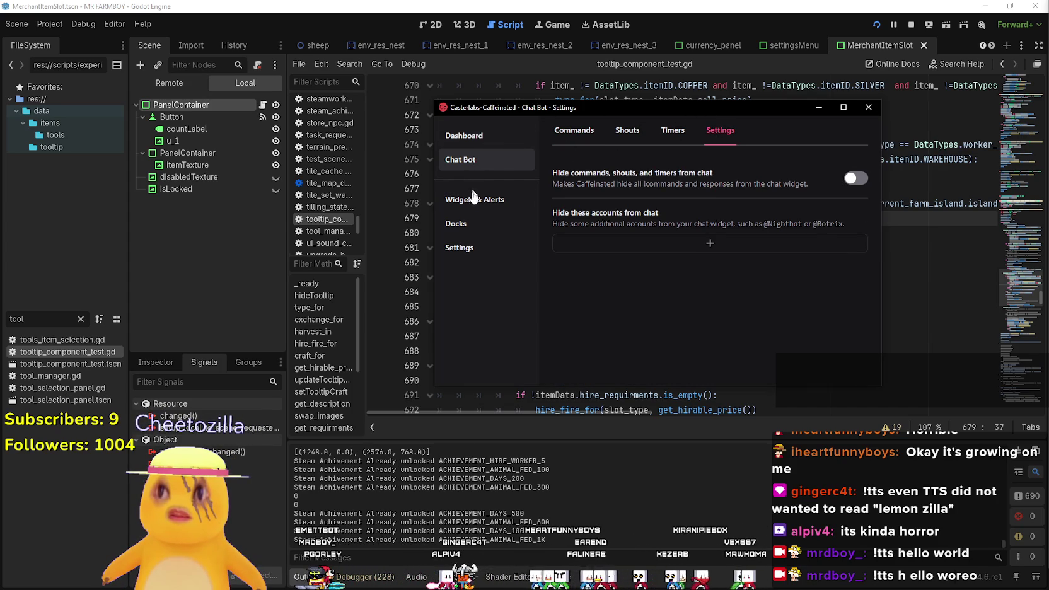
left_click_drag(537, 105, 1048, 95)
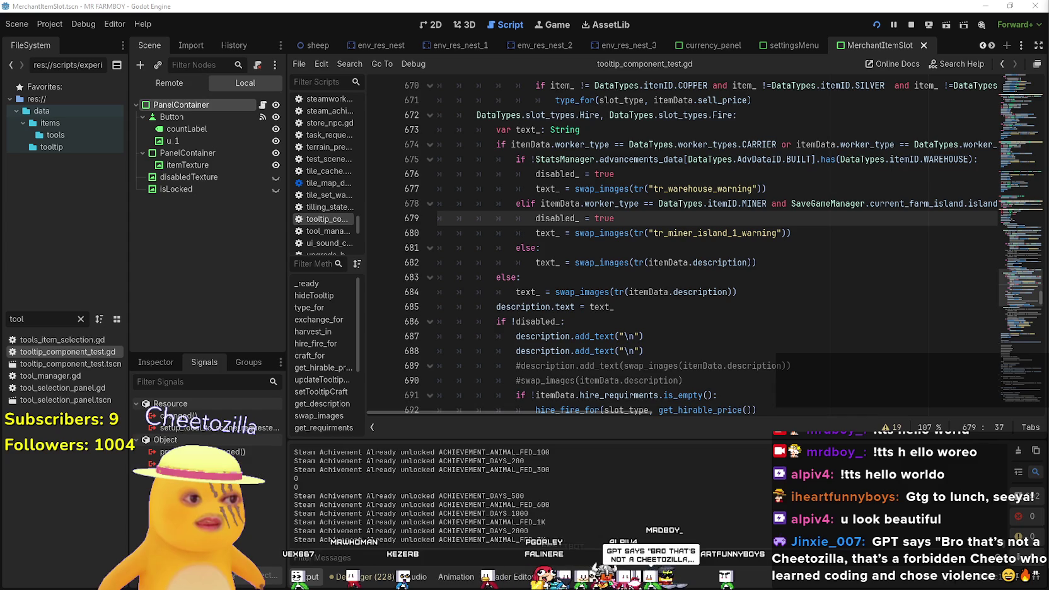
left_click(868, 268)
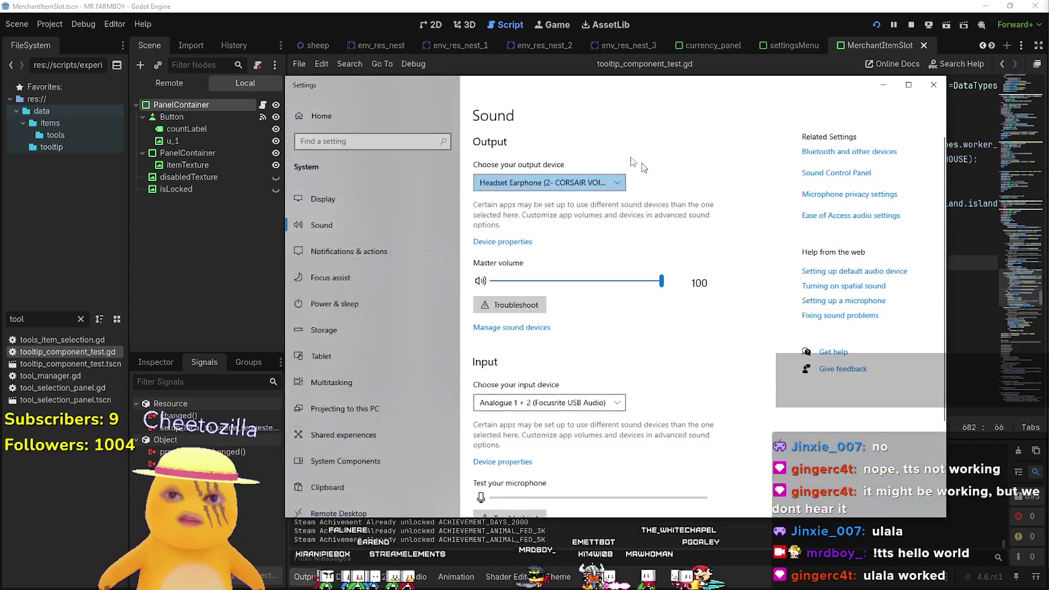
- Review each app's volume and output device in App volume preferences, then close Settings
scroll(581, 431, "down", 3)
left_click(605, 466)
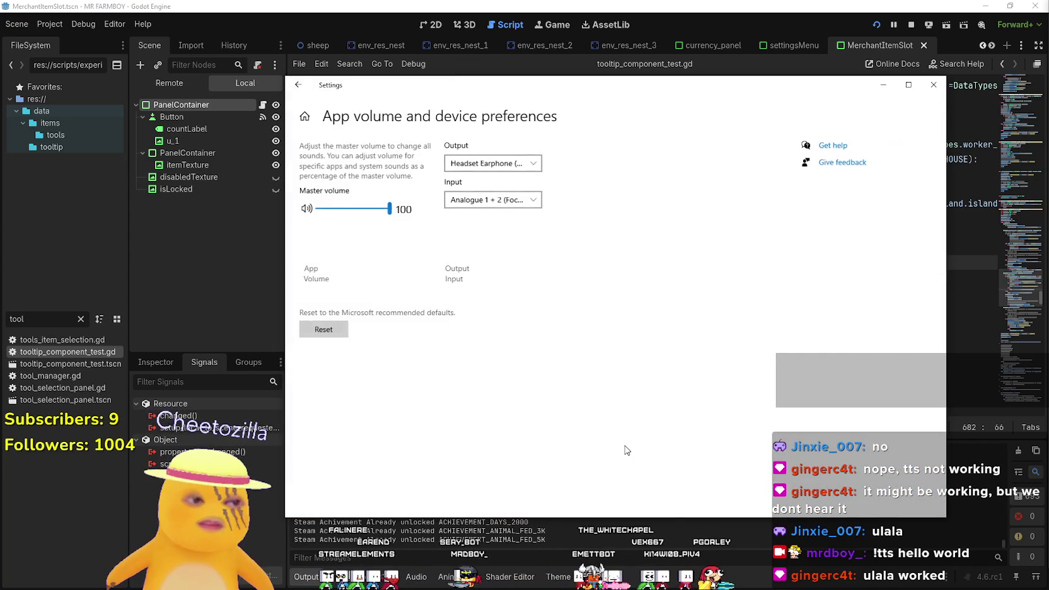
scroll(562, 323, "down", 5)
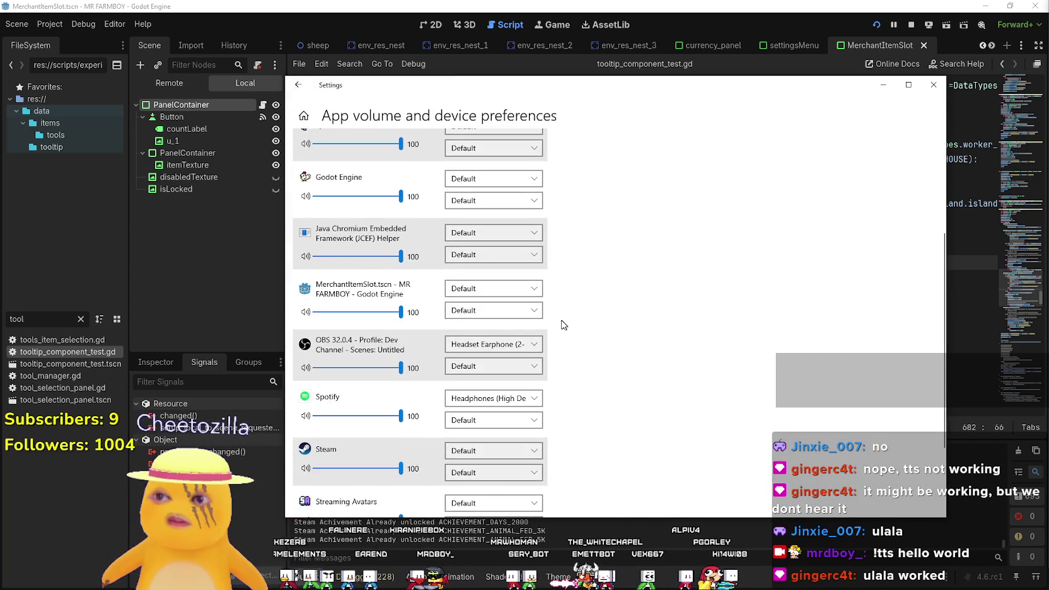
scroll(562, 325, "up", 5)
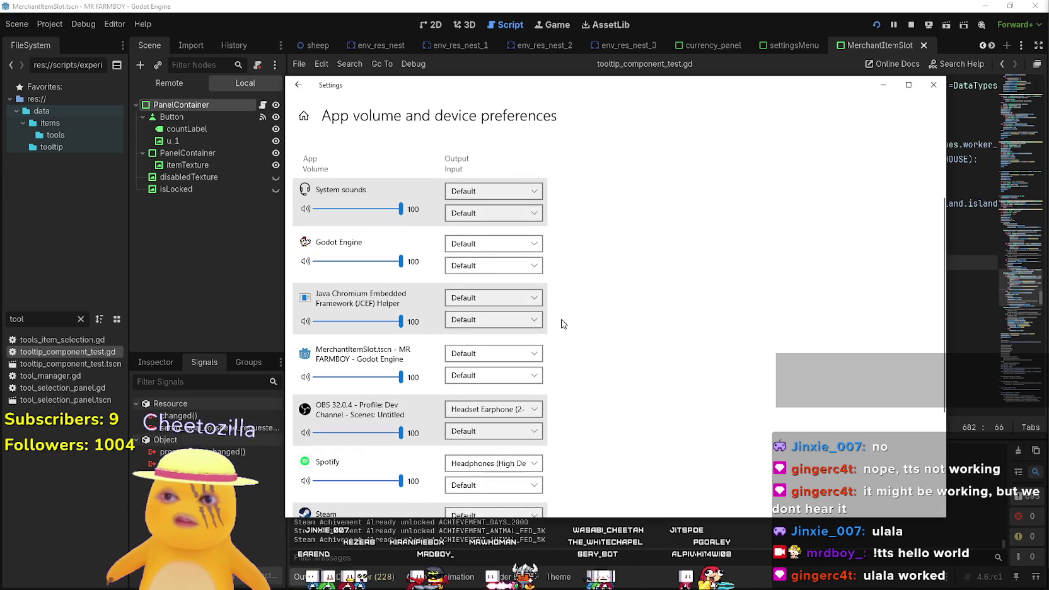
scroll(562, 324, "down", 2)
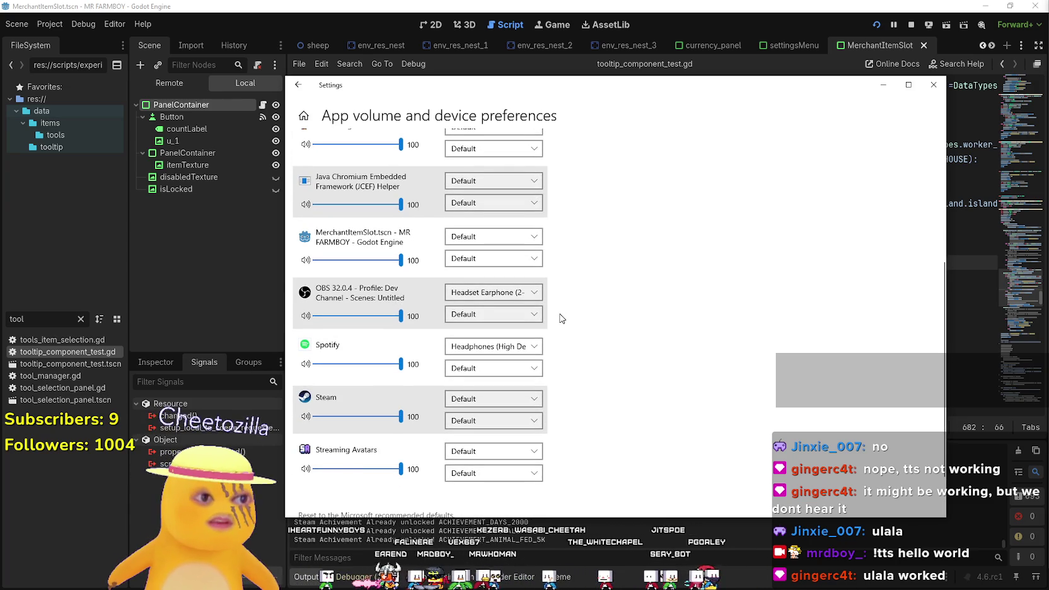
scroll(561, 319, "up", 2)
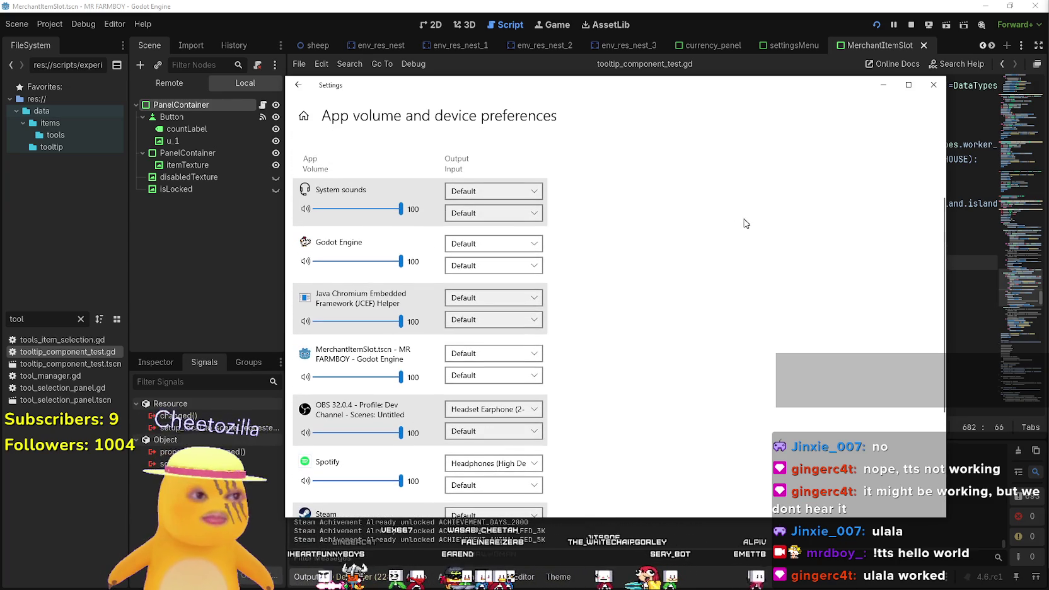
left_click(933, 84)
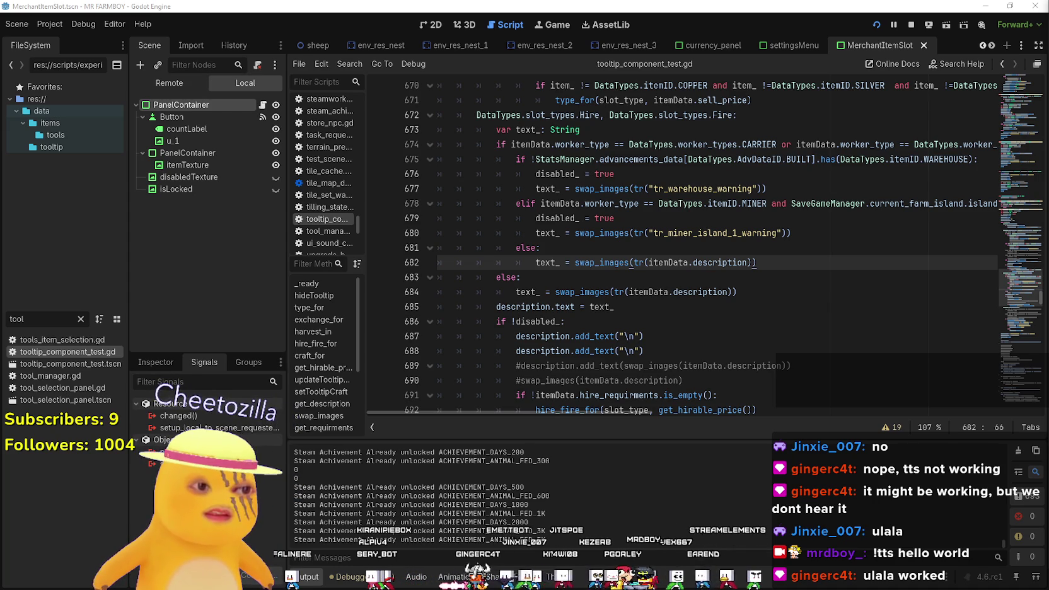
key("alt+Tab")
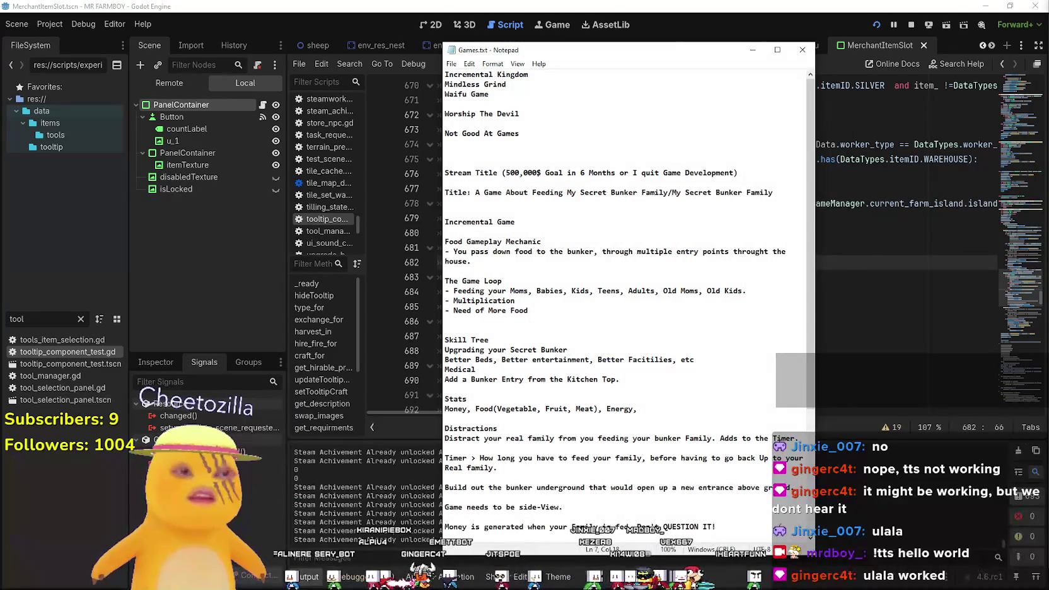
key("alt+Tab")
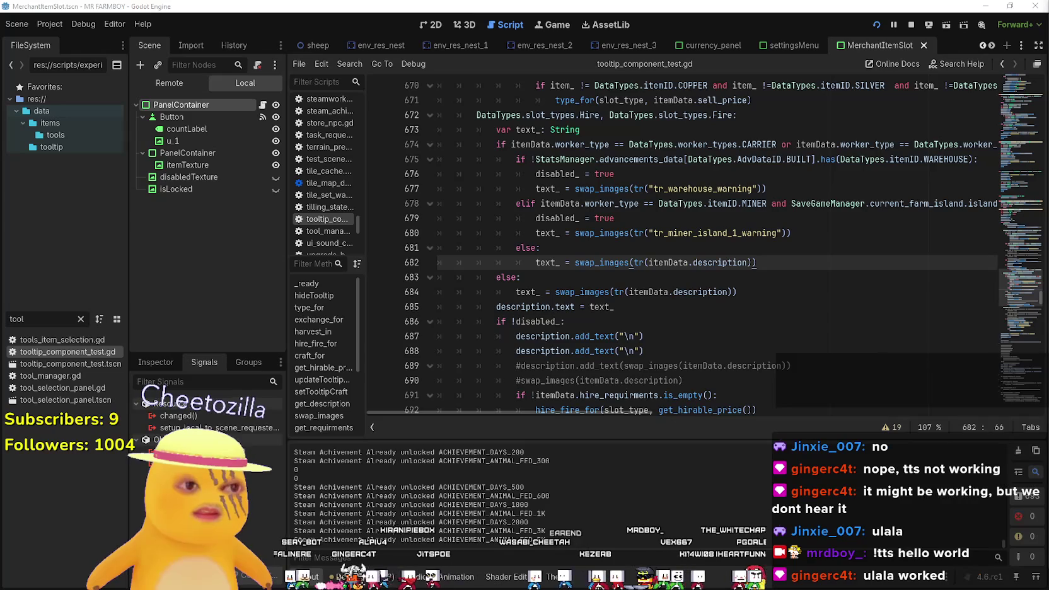
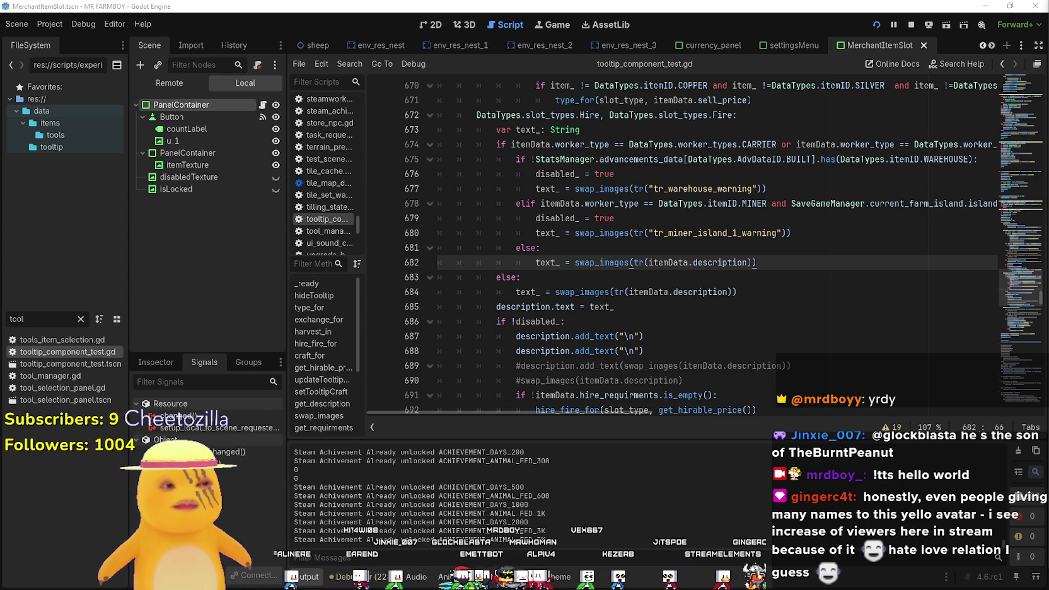
key("Up")
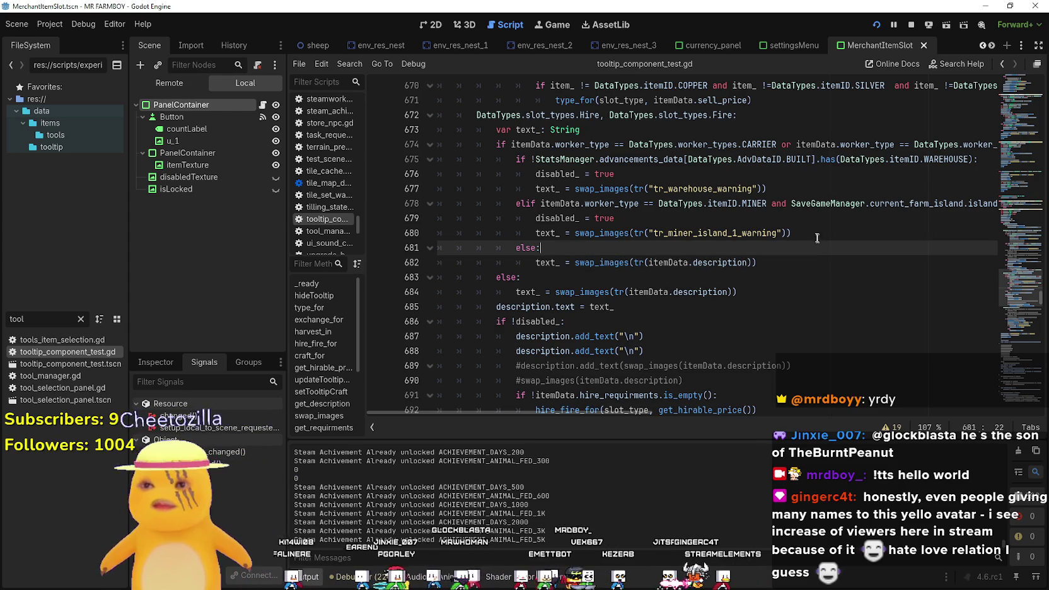